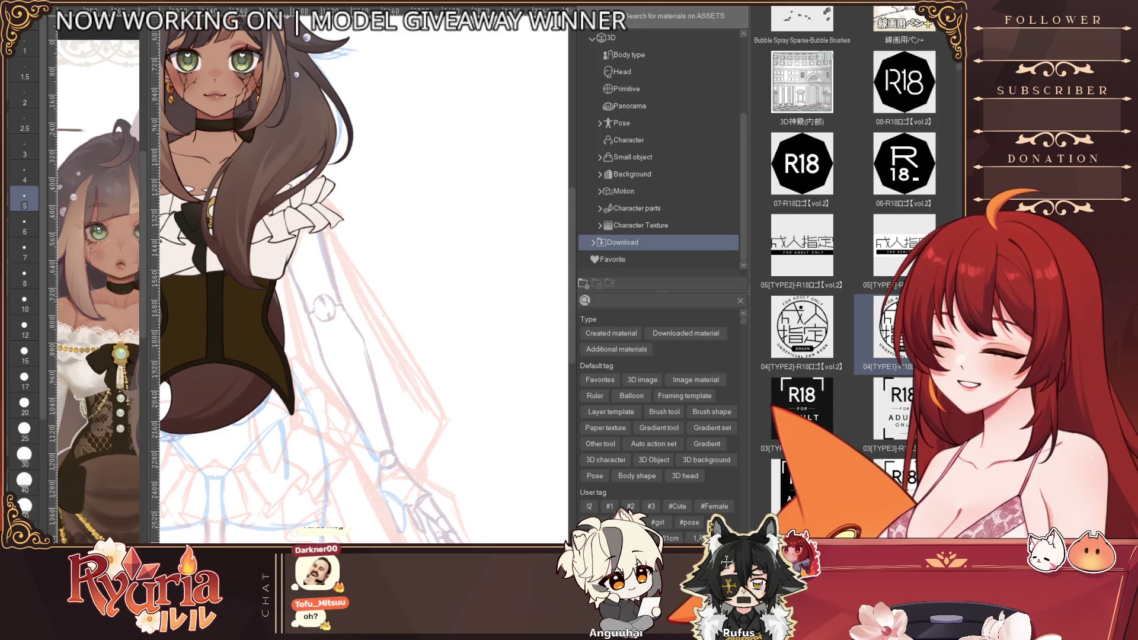
# - Reposition the character in view and hide the materials browser to widen the canvas
pyautogui.moveTo(356, 266); pyautogui.dragTo(551, 223)
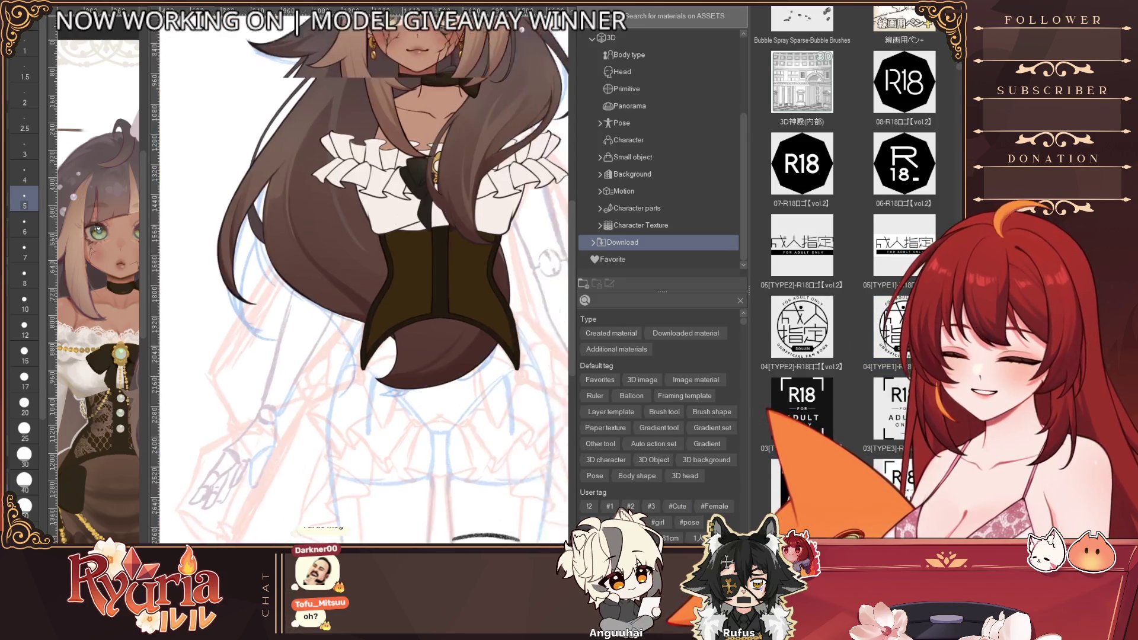
pyautogui.scroll(3, 365, 267)
pyautogui.press('Tab')
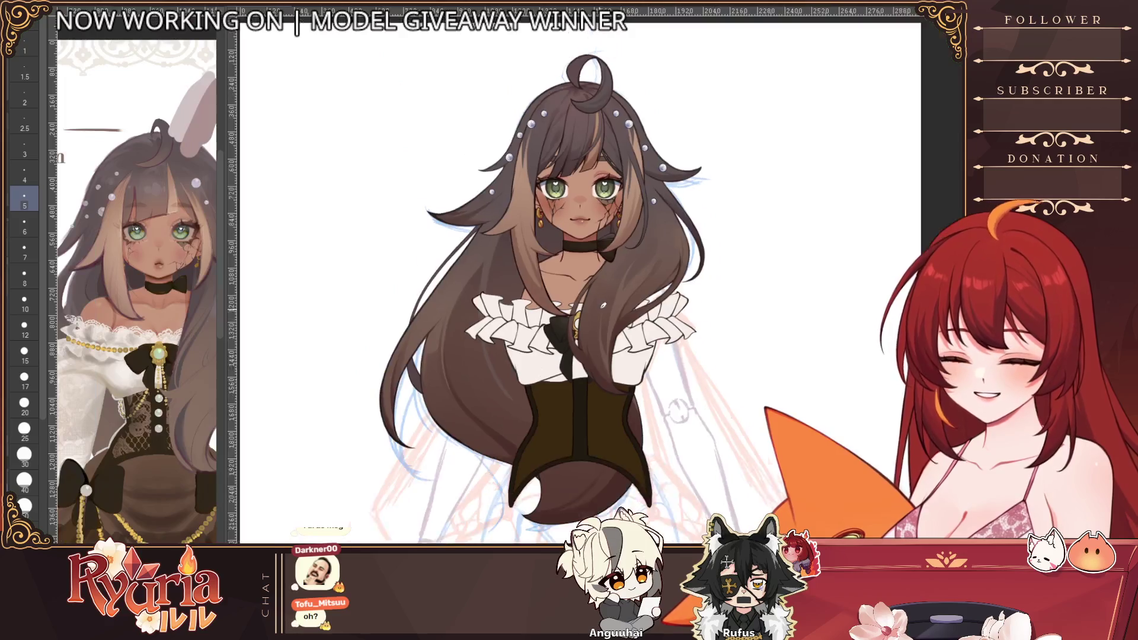
pyautogui.scroll(-2, 754, 343)
pyautogui.scroll(2, 755, 345)
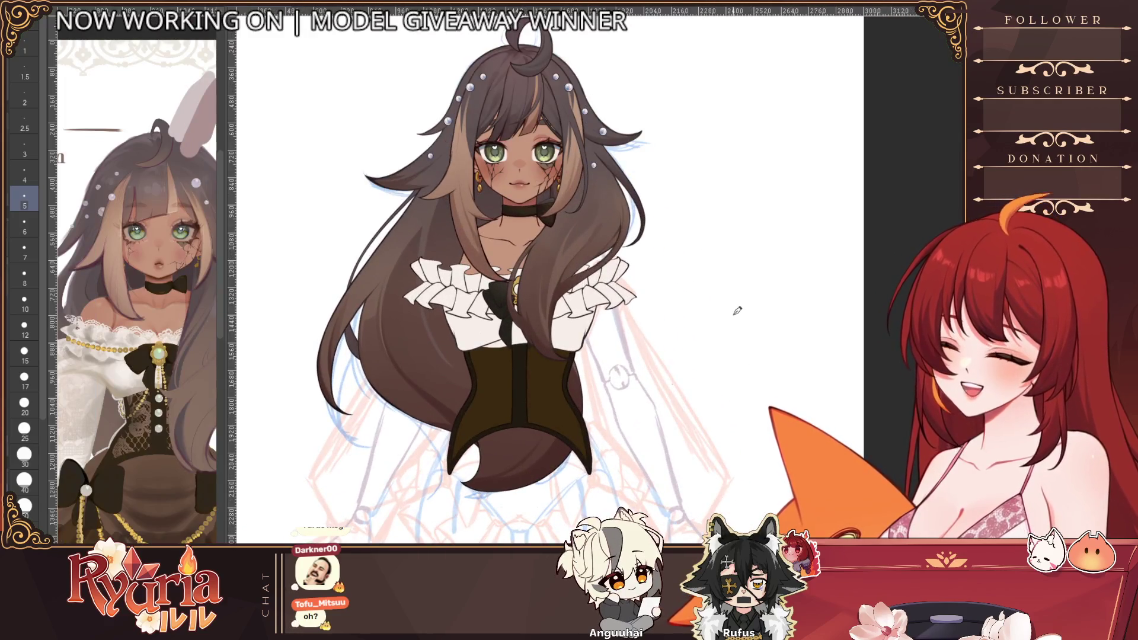
pyautogui.scroll(1, 733, 267)
pyautogui.scroll(-1, 747, 222)
pyautogui.scroll(1, 761, 212)
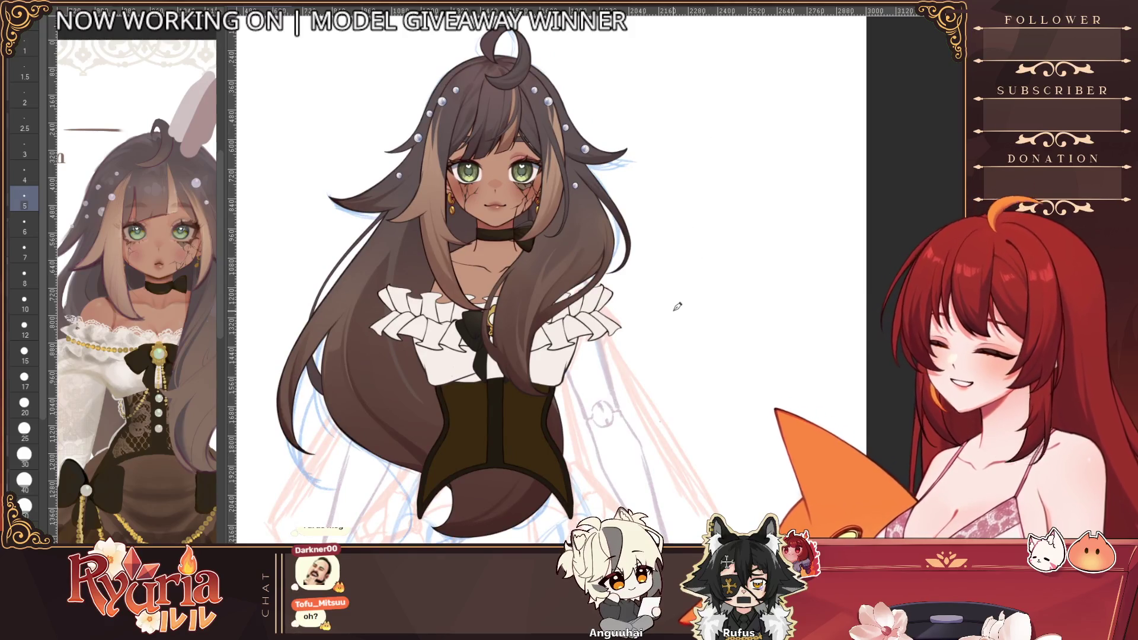
pyautogui.scroll(-1, 662, 170)
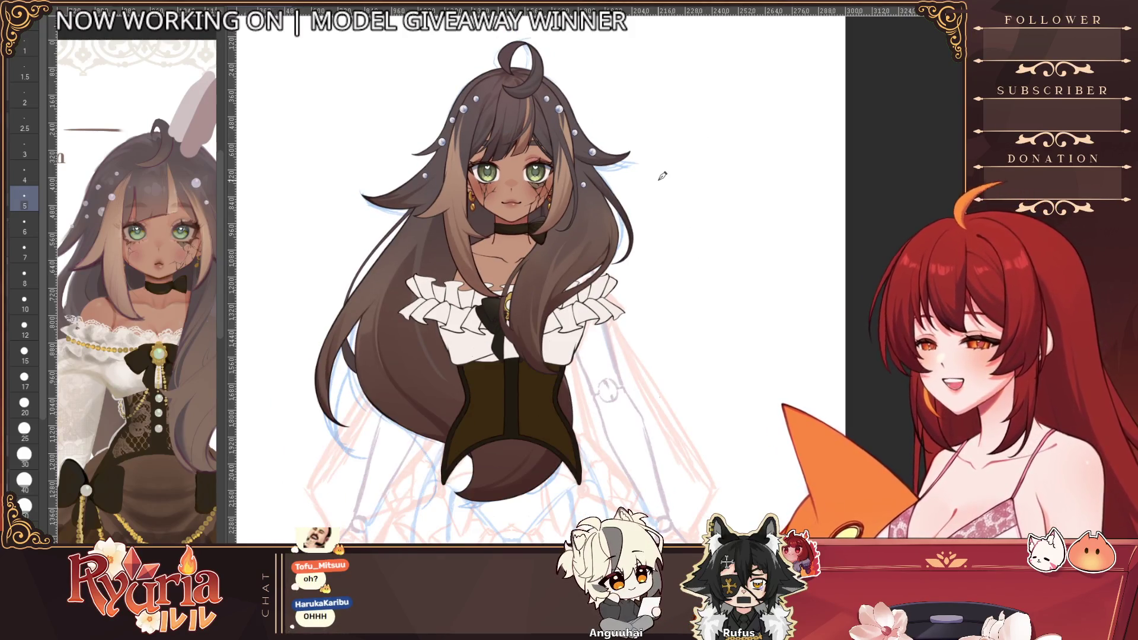
pyautogui.scroll(-1, 662, 175)
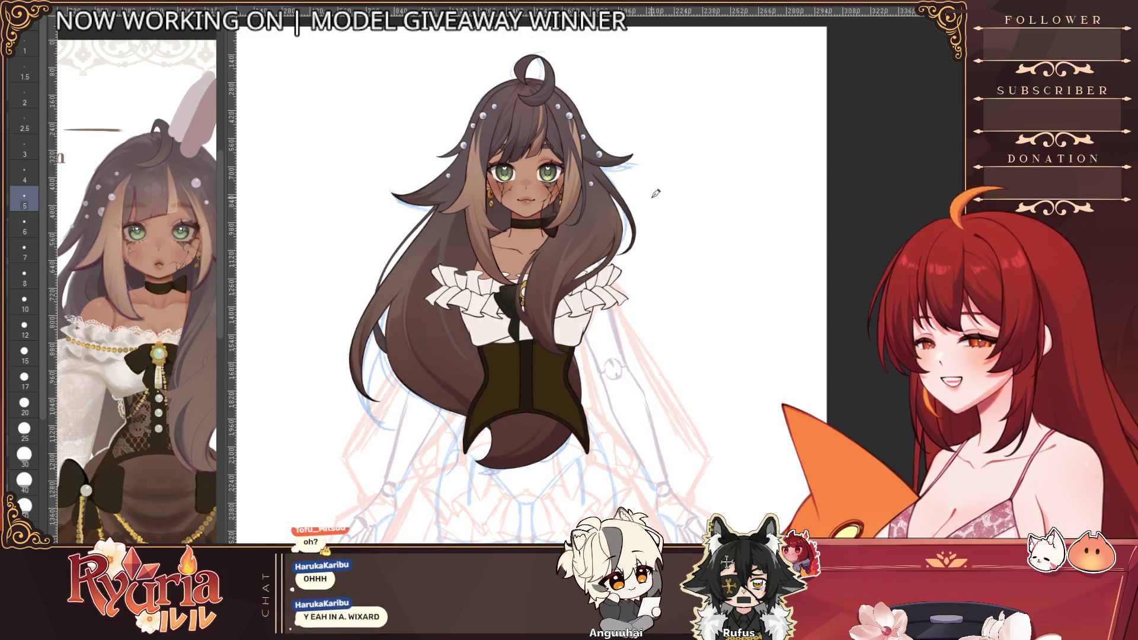
pyautogui.scroll(-1, 658, 183)
pyautogui.scroll(1, 610, 303)
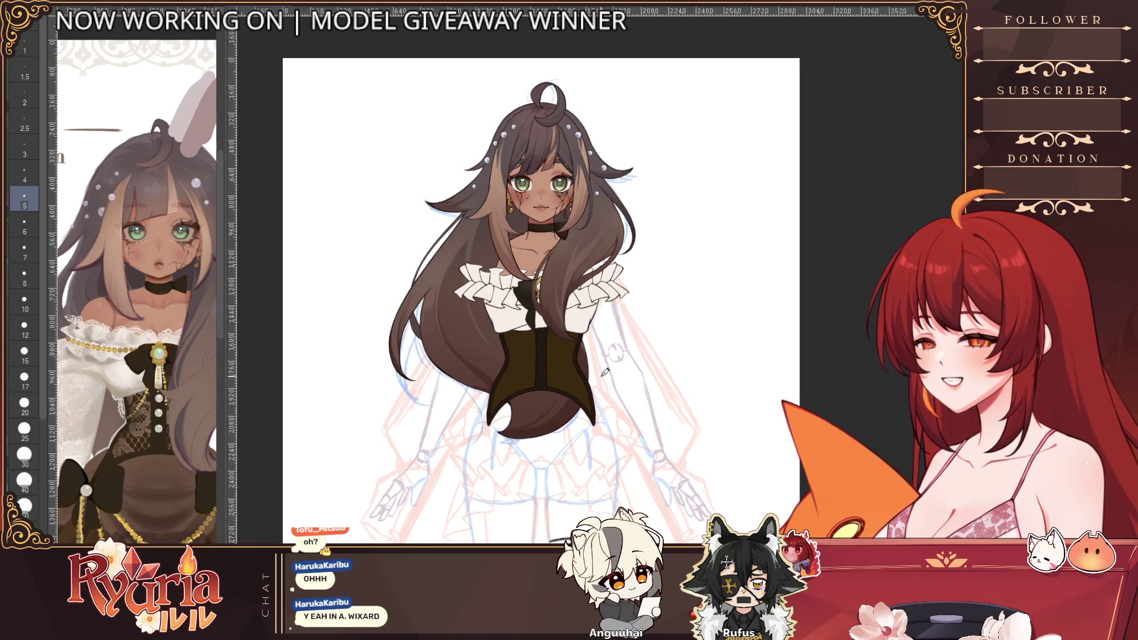
pyautogui.scroll(1, 610, 302)
pyautogui.scroll(1, 578, 338)
pyautogui.scroll(1, 540, 367)
pyautogui.scroll(-1, 540, 366)
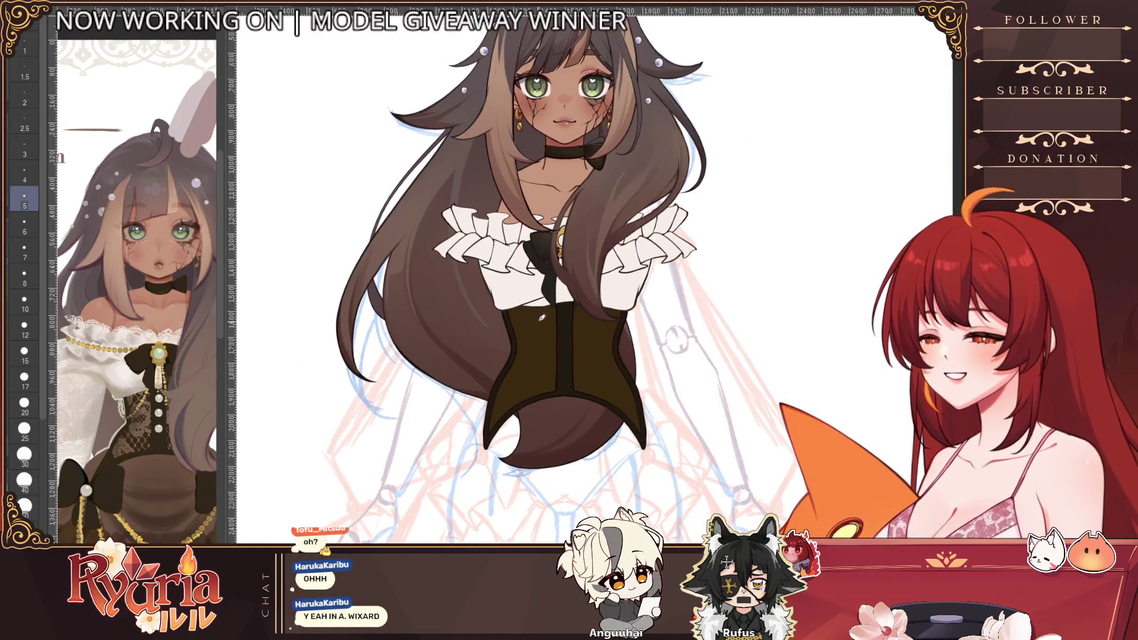
pyautogui.scroll(-1, 543, 293)
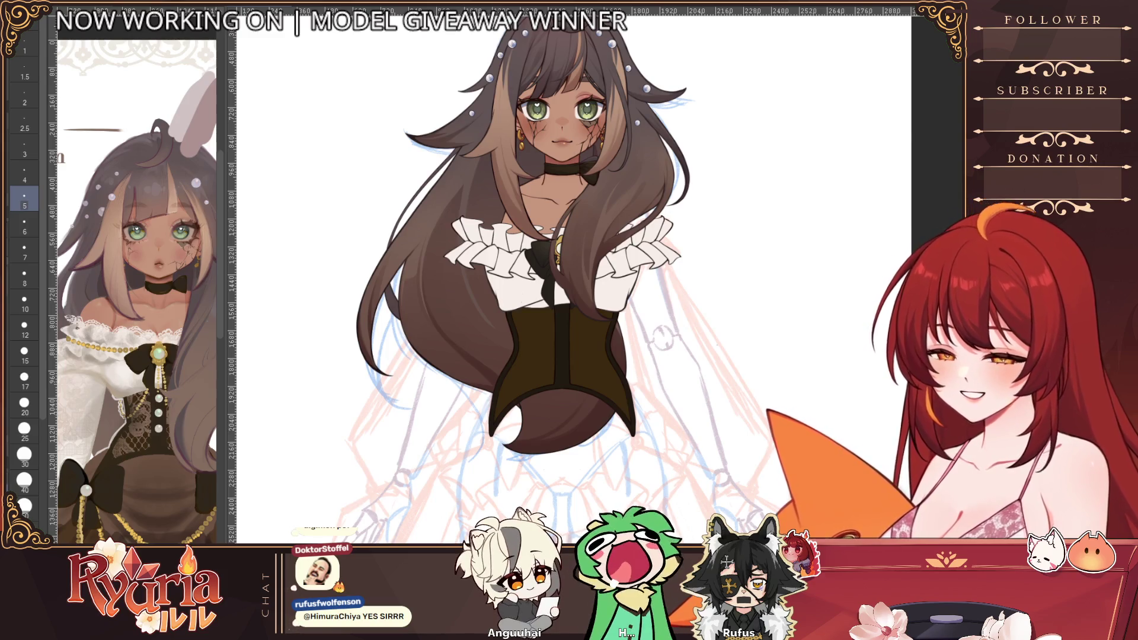
# - Show the materials browser and scroll its thumbnails toward the lace materials
pyautogui.press('Tab')
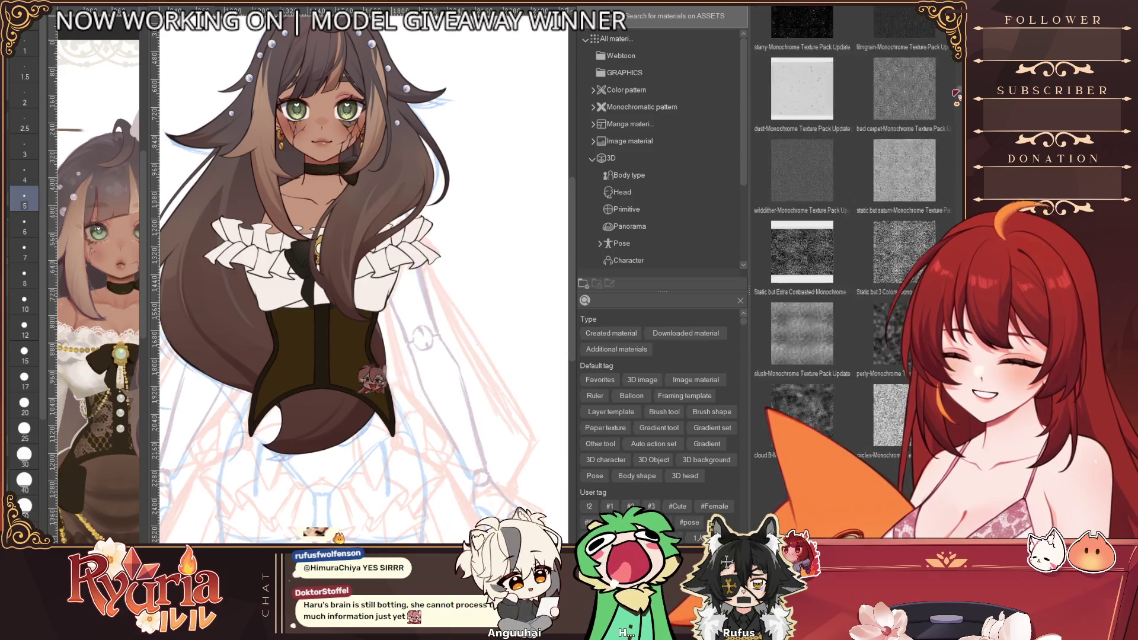
pyautogui.moveTo(955, 94)
pyautogui.mouseDown()
pyautogui.moveTo(953, 106)
pyautogui.moveTo(945, 96)
pyautogui.mouseUp()
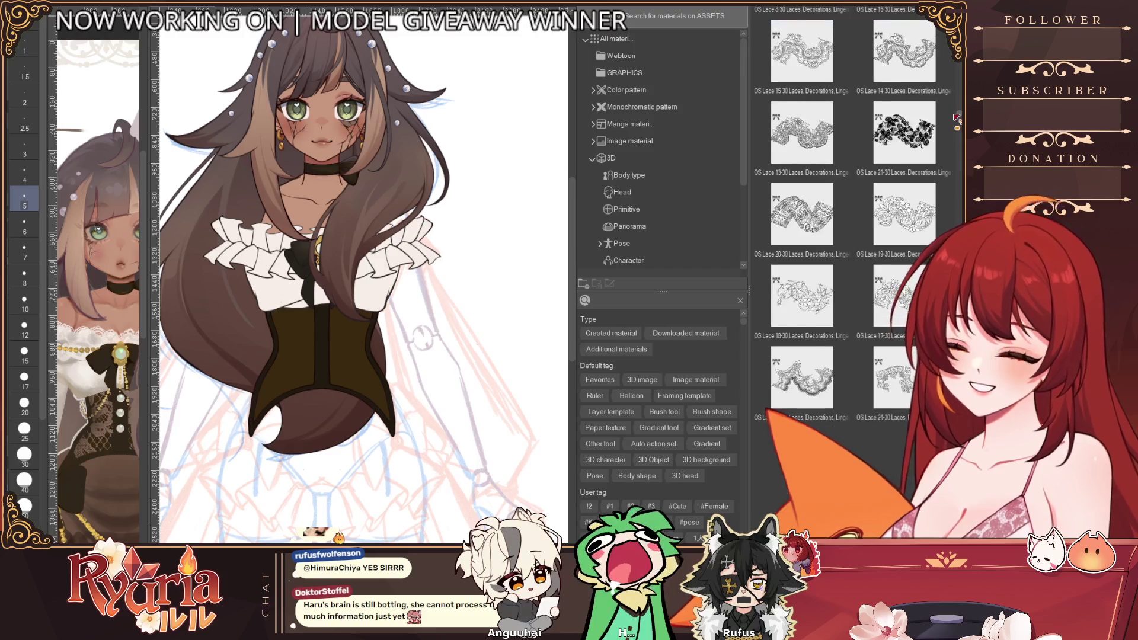
pyautogui.scroll(2, 956, 119)
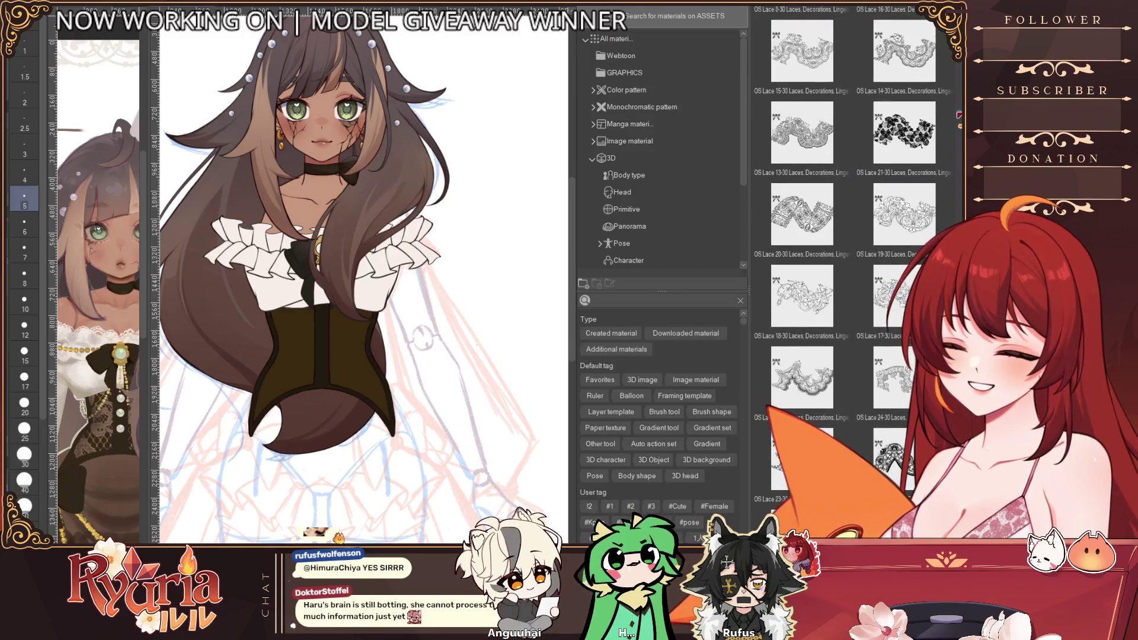
pyautogui.scroll(-3, 958, 116)
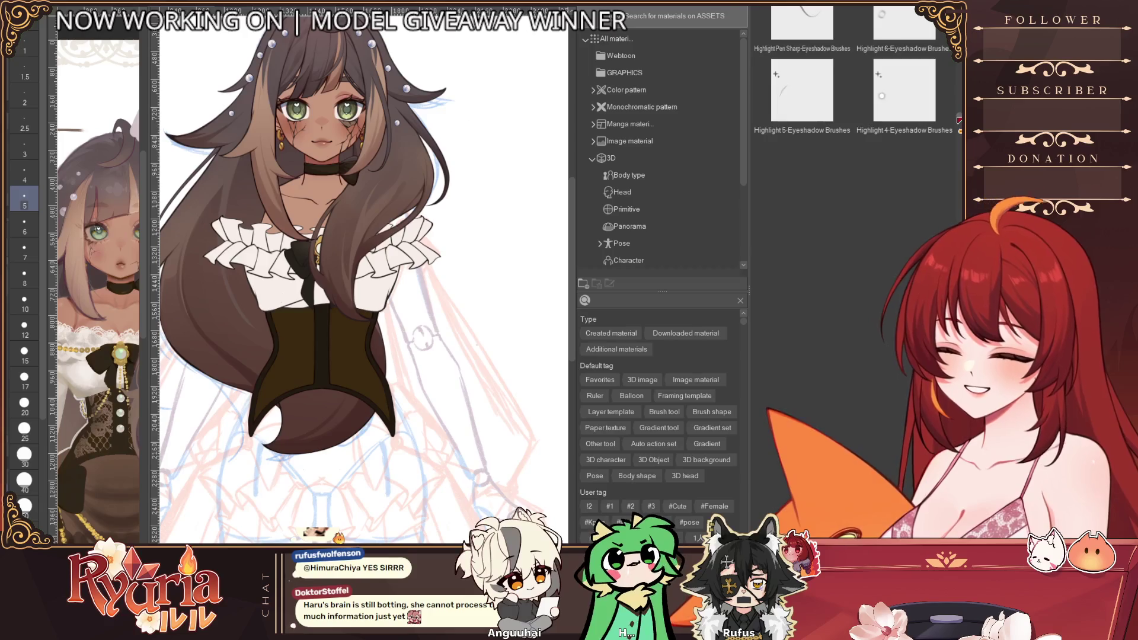
pyautogui.scroll(-3, 959, 117)
pyautogui.scroll(-1, 958, 119)
pyautogui.scroll(-2, 958, 119)
pyautogui.scroll(-3, 958, 120)
pyautogui.scroll(3, 958, 124)
pyautogui.scroll(4, 958, 128)
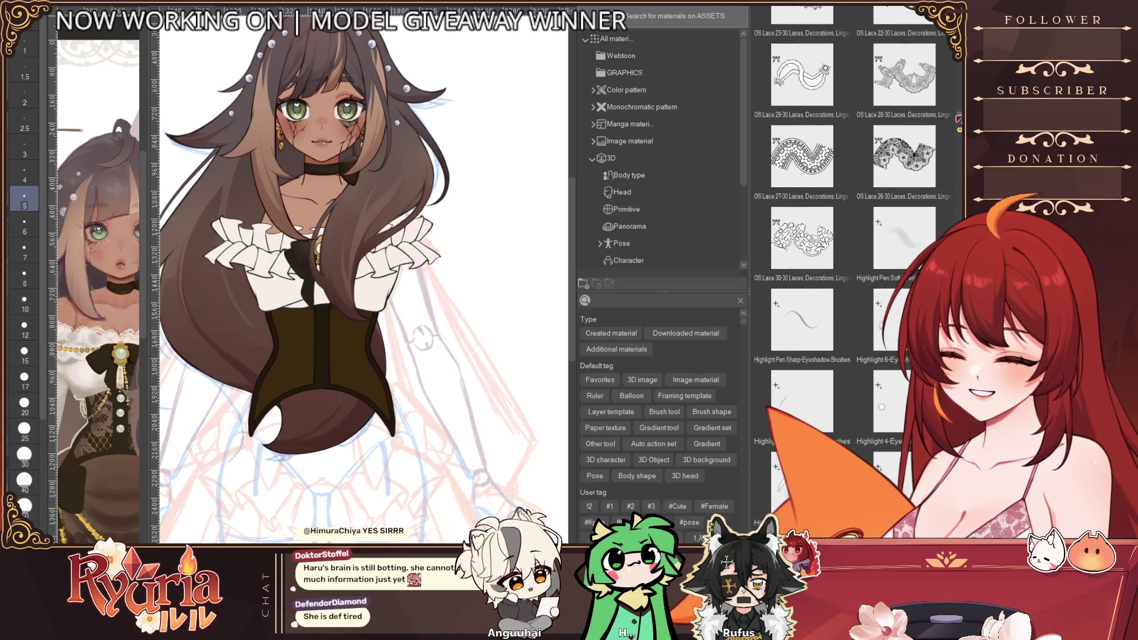
pyautogui.scroll(-2, 958, 118)
pyautogui.scroll(-3, 959, 121)
pyautogui.scroll(-2, 951, 118)
pyautogui.scroll(-1, 946, 116)
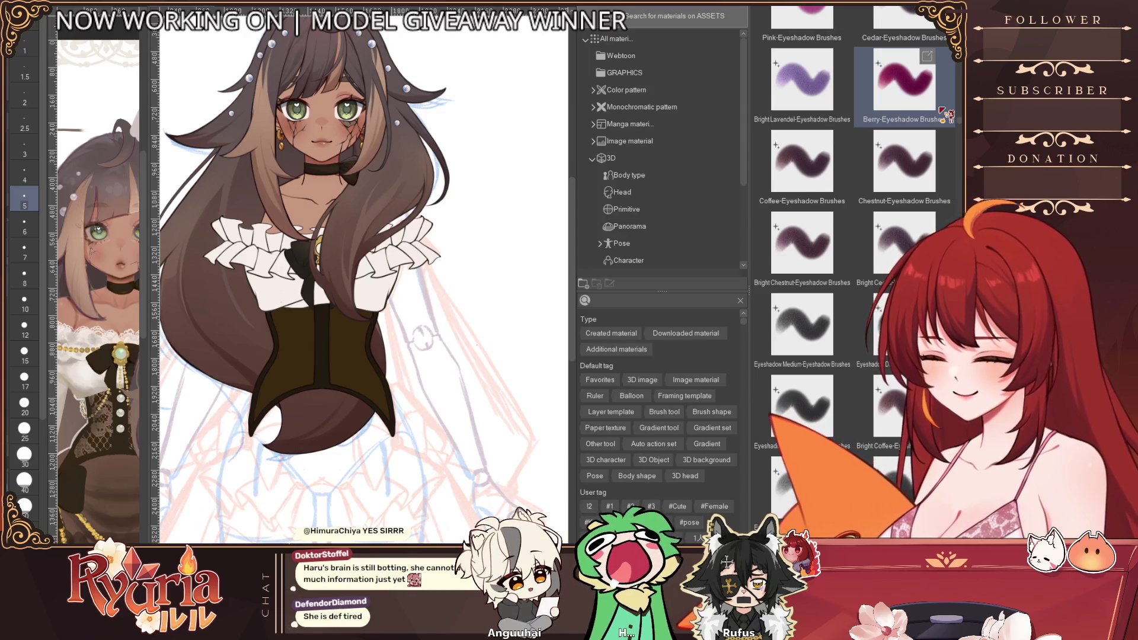
pyautogui.scroll(-5, 951, 120)
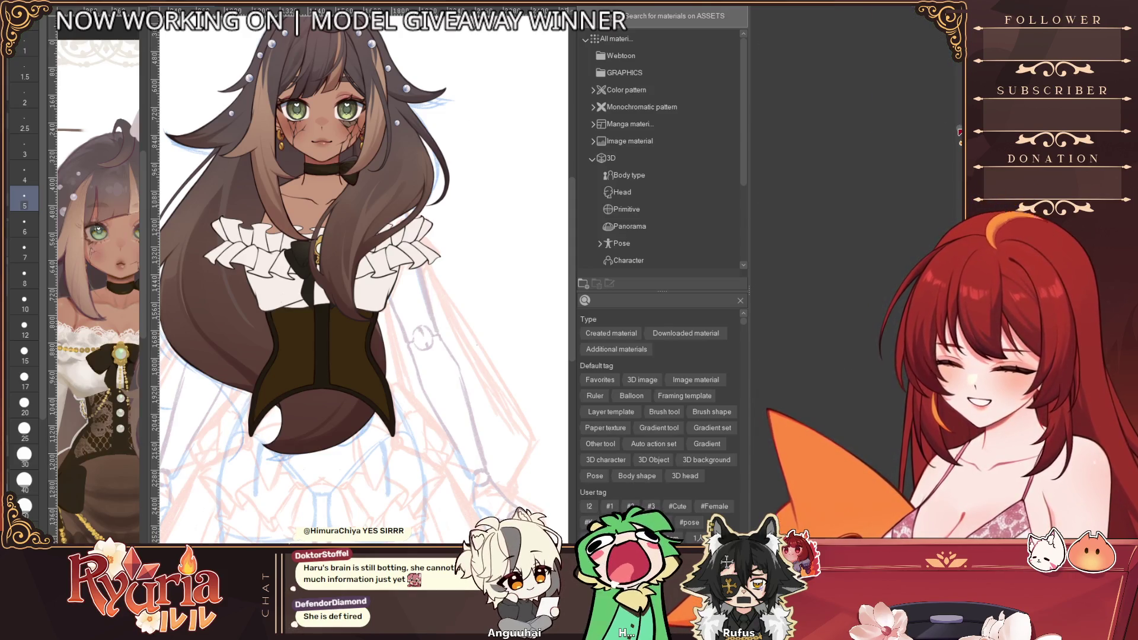
pyautogui.scroll(-3, 958, 133)
pyautogui.scroll(-3, 957, 138)
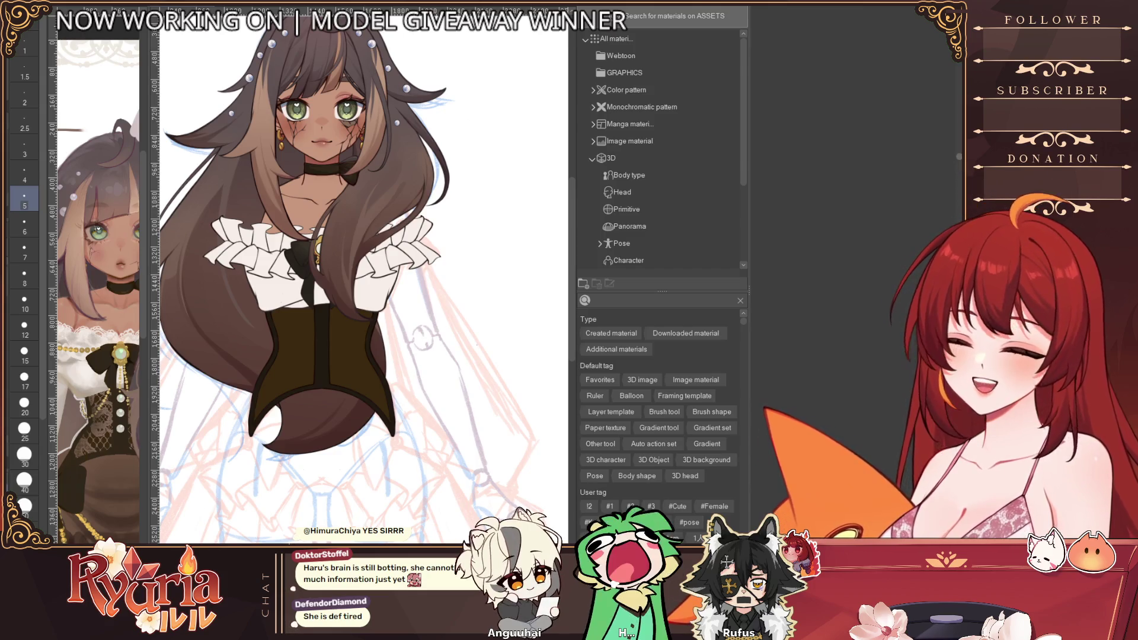
pyautogui.scroll(-5, 959, 163)
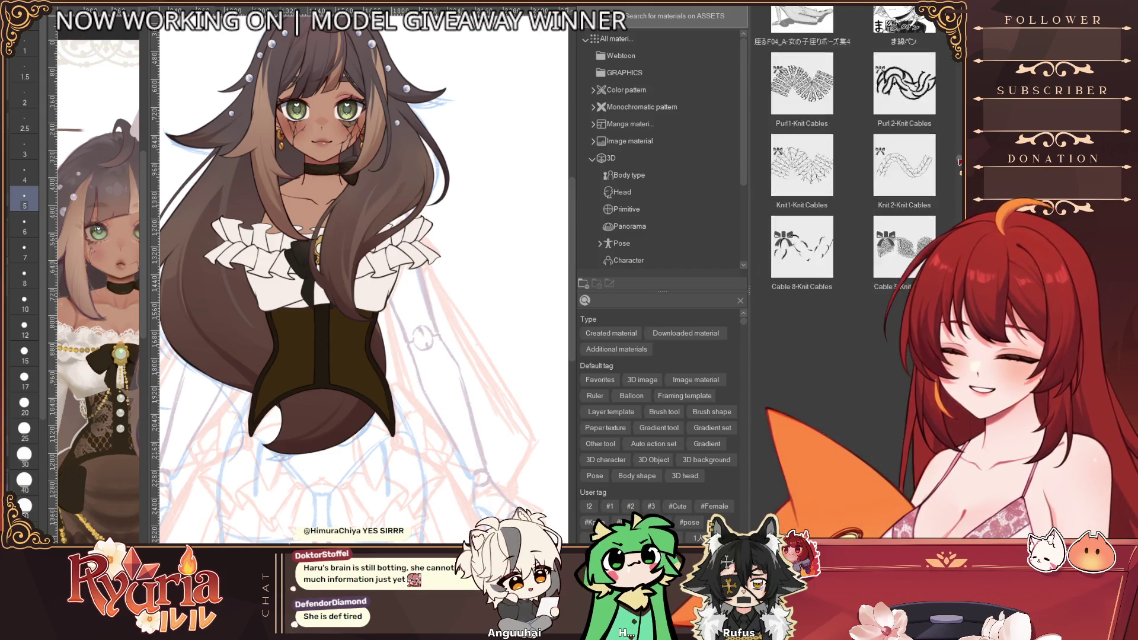
pyautogui.scroll(-3, 959, 164)
pyautogui.scroll(3, 959, 165)
pyautogui.scroll(-3, 959, 175)
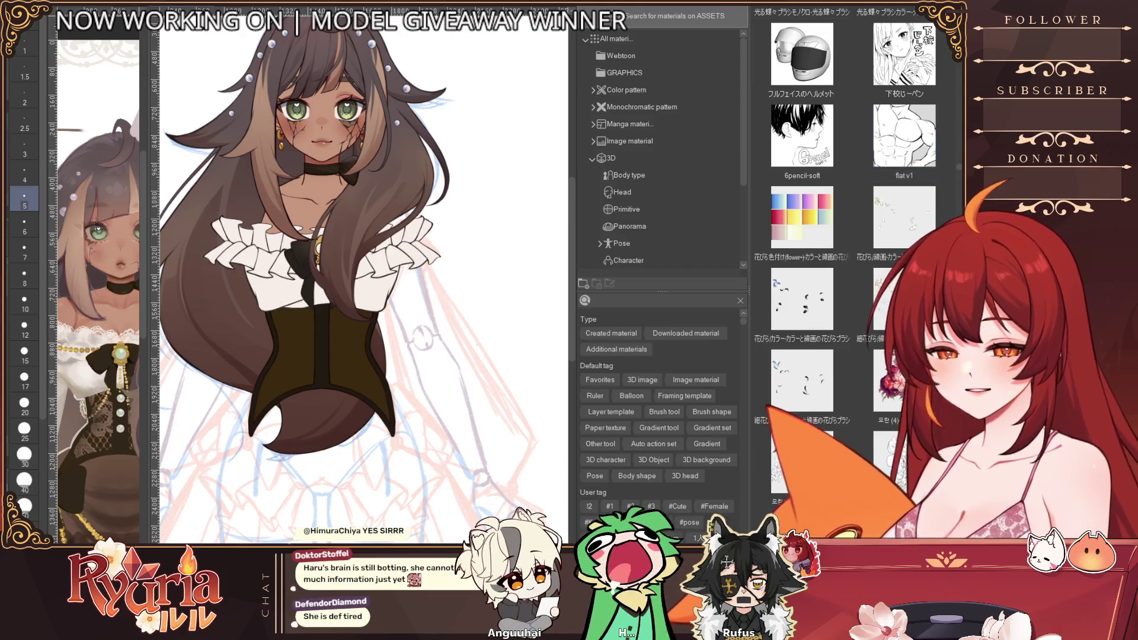
pyautogui.press('Tab')
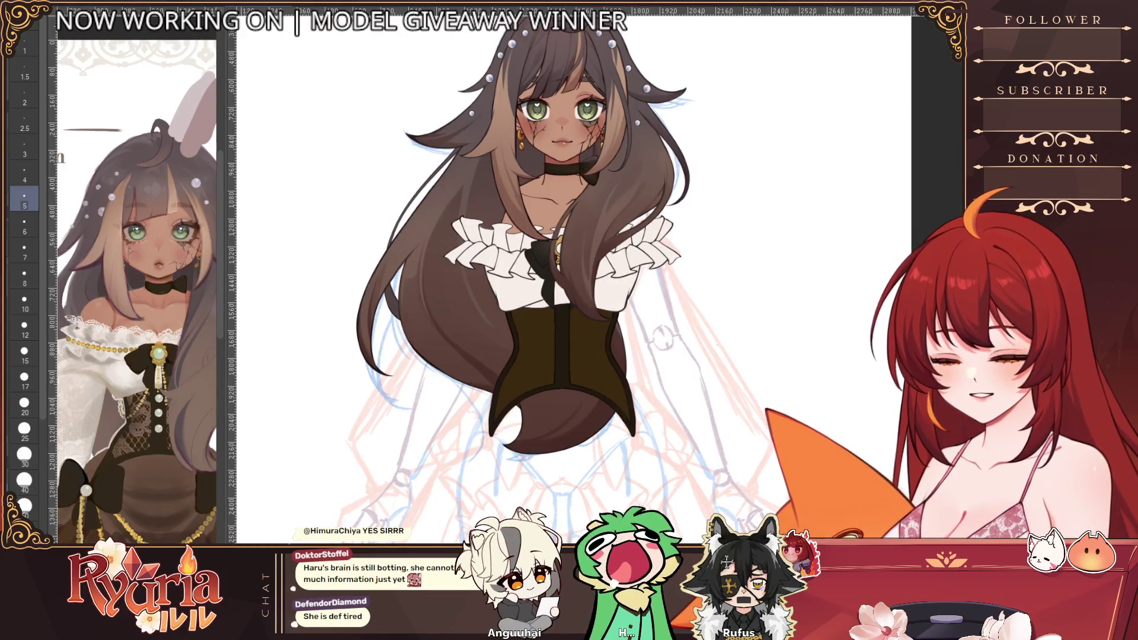
pyautogui.press('Tab')
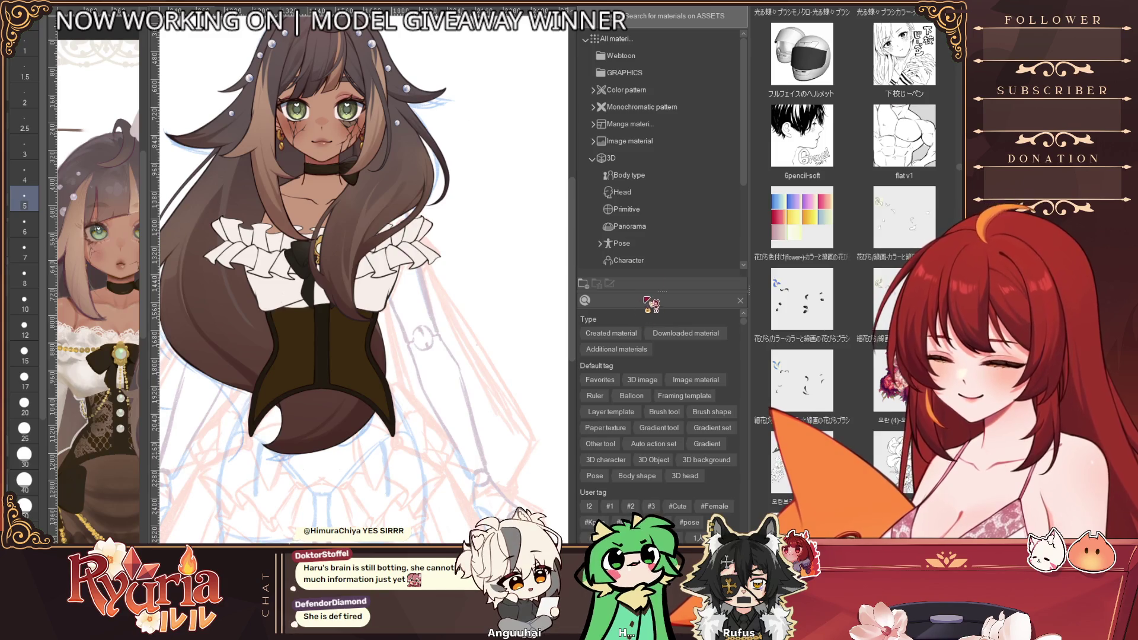
pyautogui.scroll(-5, 654, 246)
pyautogui.scroll(-1, 653, 247)
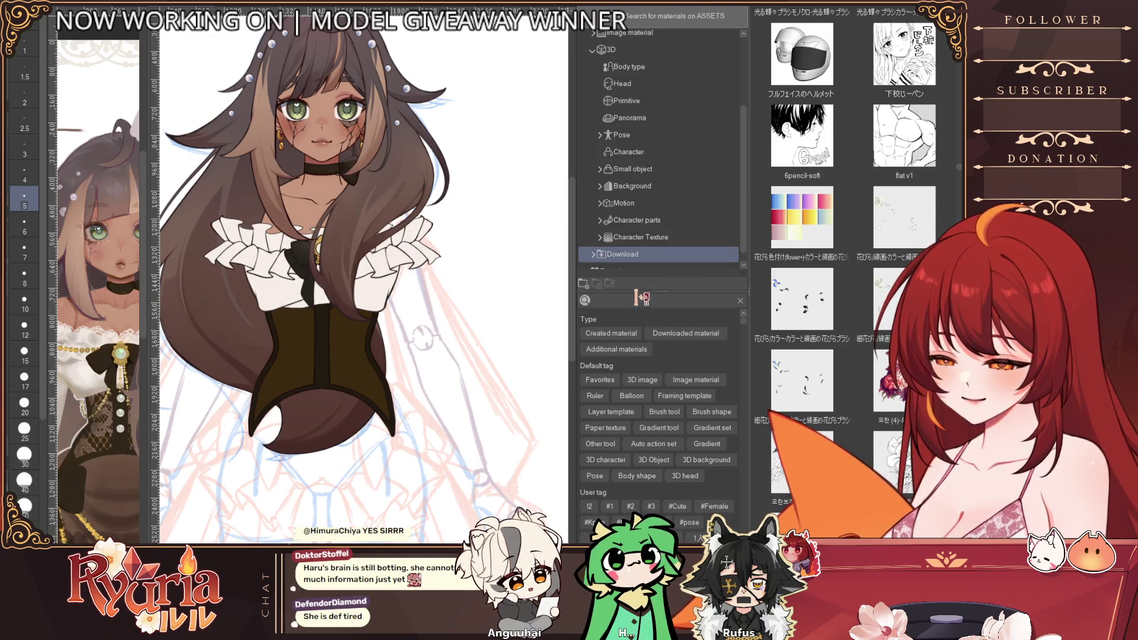
pyautogui.write('LACE')
# - Run the lace search in the materials and select the Lace2 material
pyautogui.press('Return')
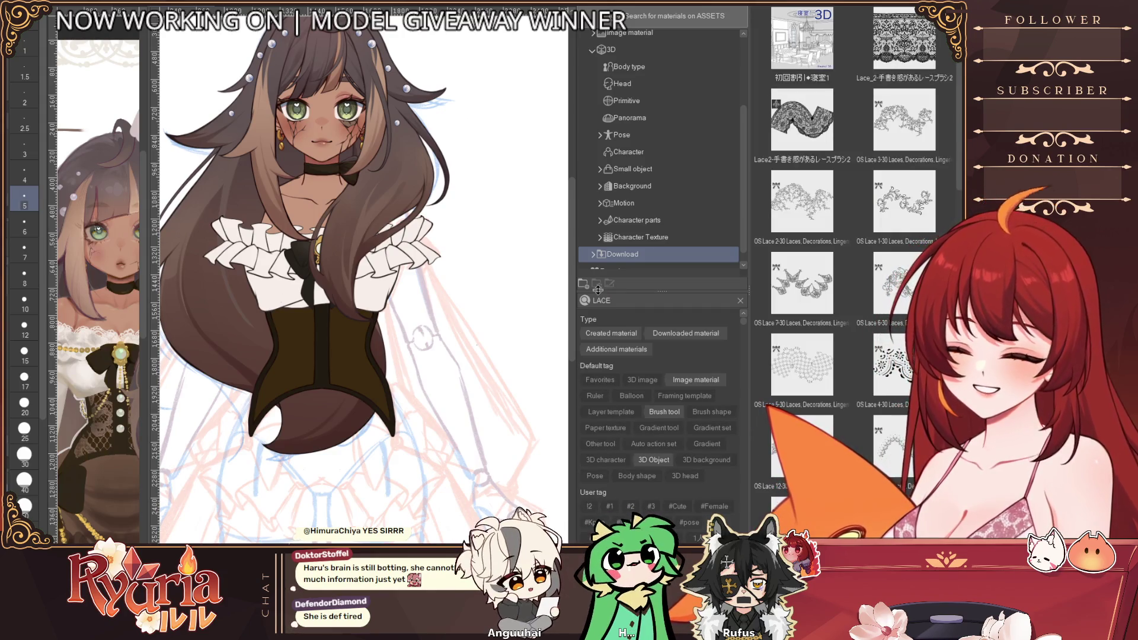
pyautogui.scroll(-5, 876, 414)
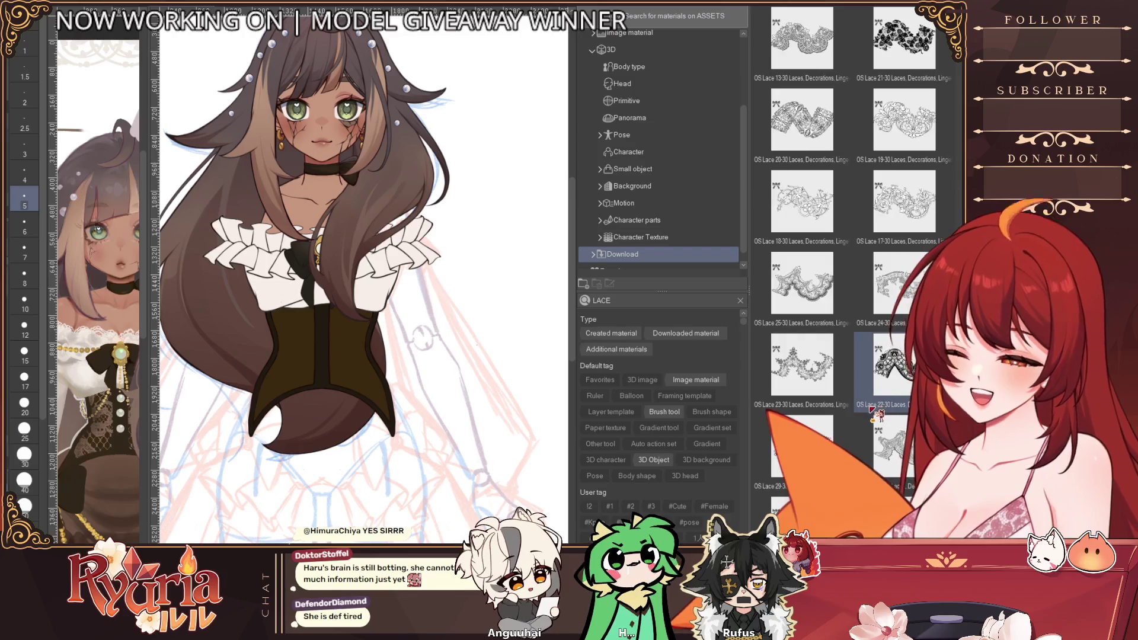
pyautogui.scroll(-5, 875, 413)
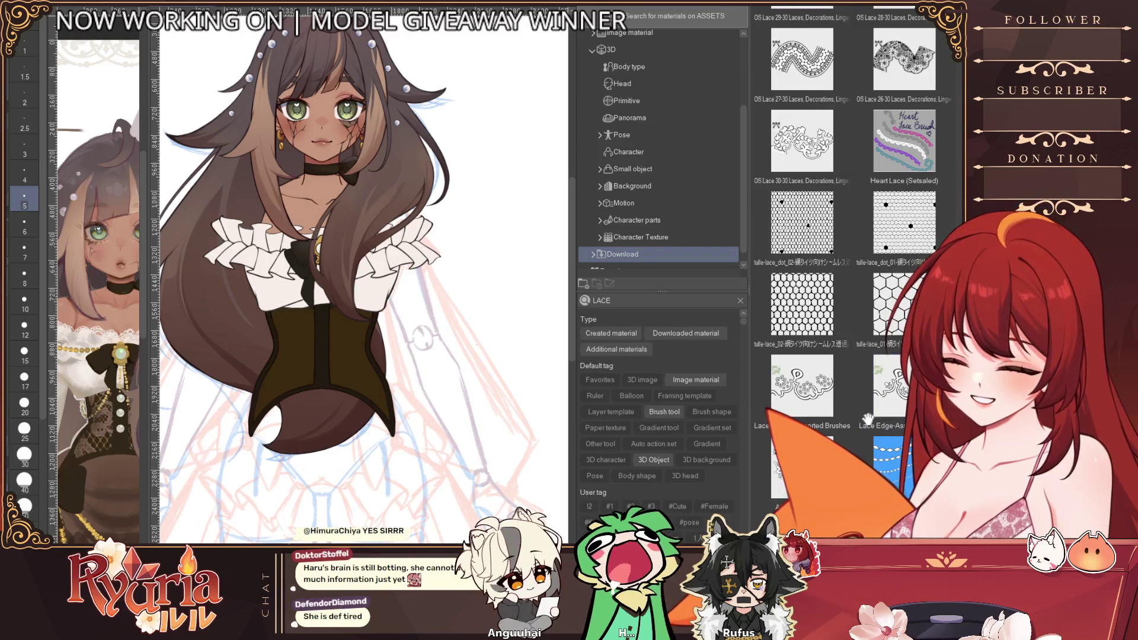
pyautogui.scroll(-5, 874, 425)
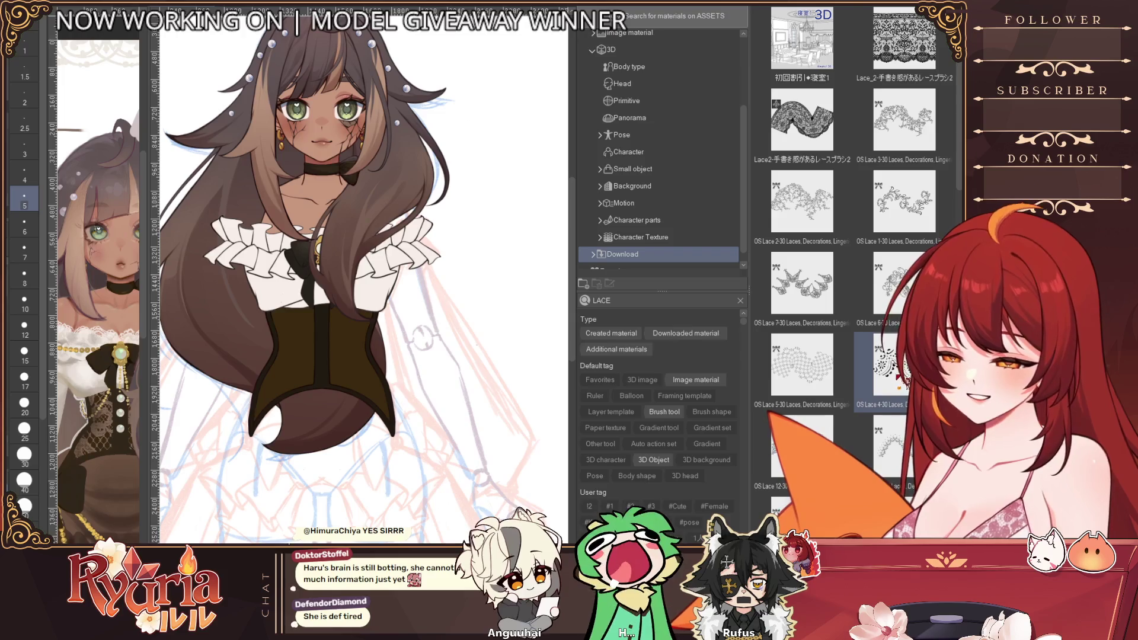
pyautogui.click(800, 120)
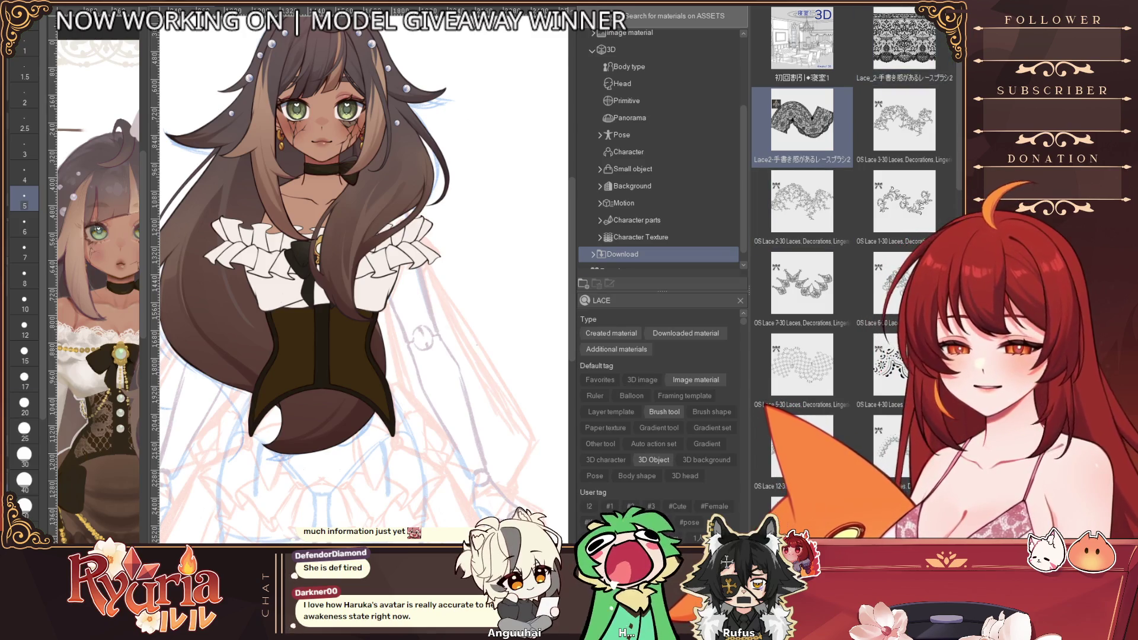
# - Toggle the materials browser, reselect Lace2, then clear the lace search
pyautogui.press('Tab')
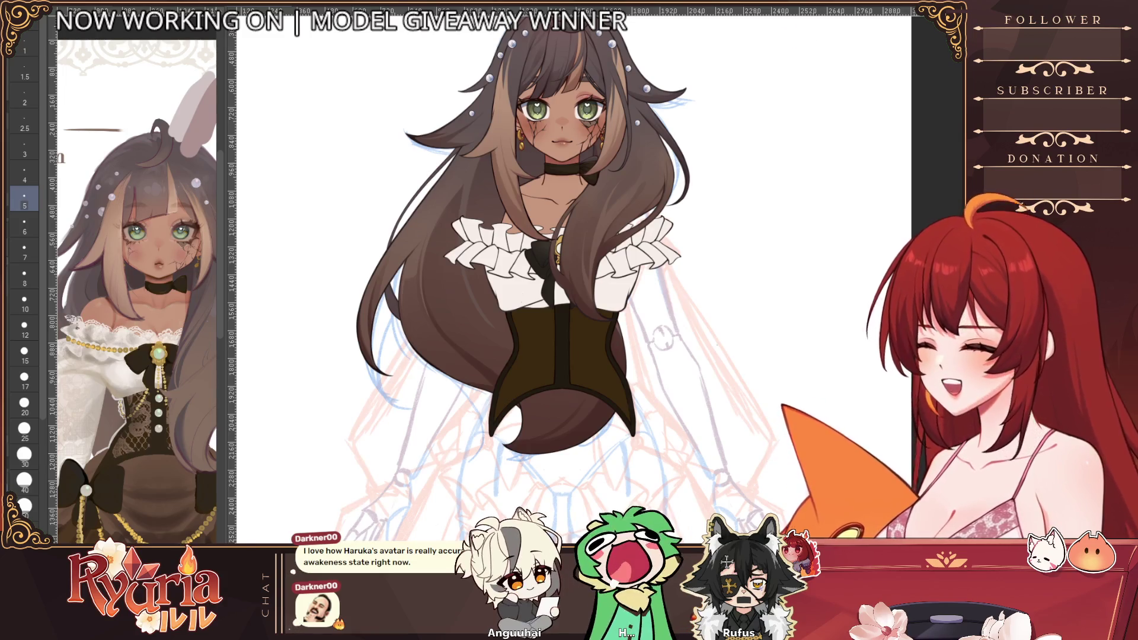
pyautogui.press('Tab')
pyautogui.click(886, 182)
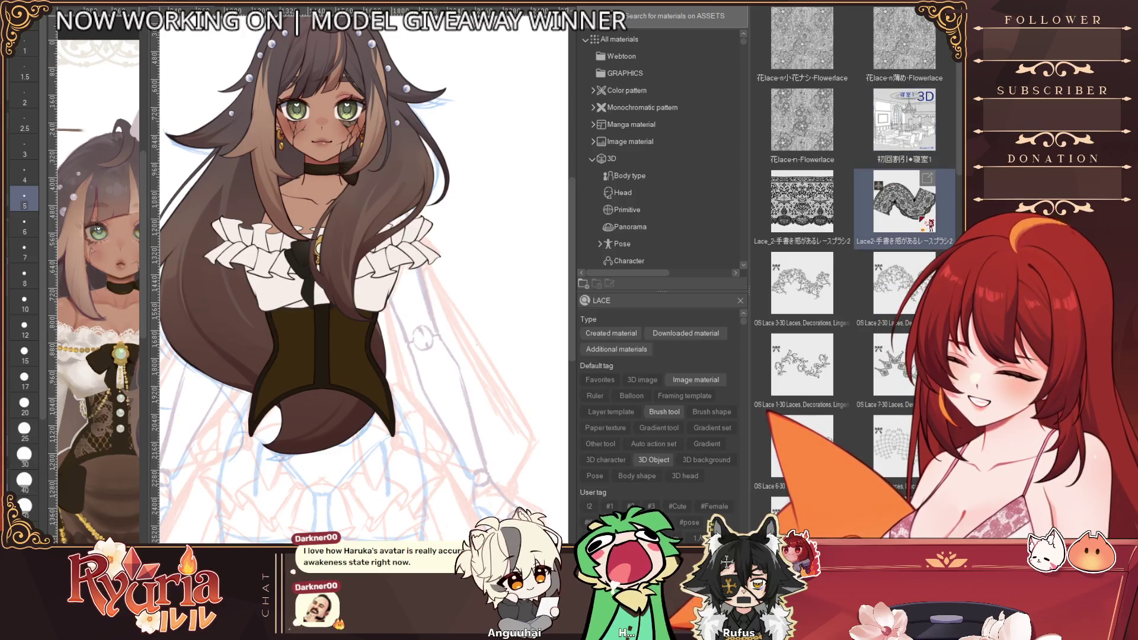
pyautogui.click(745, 300)
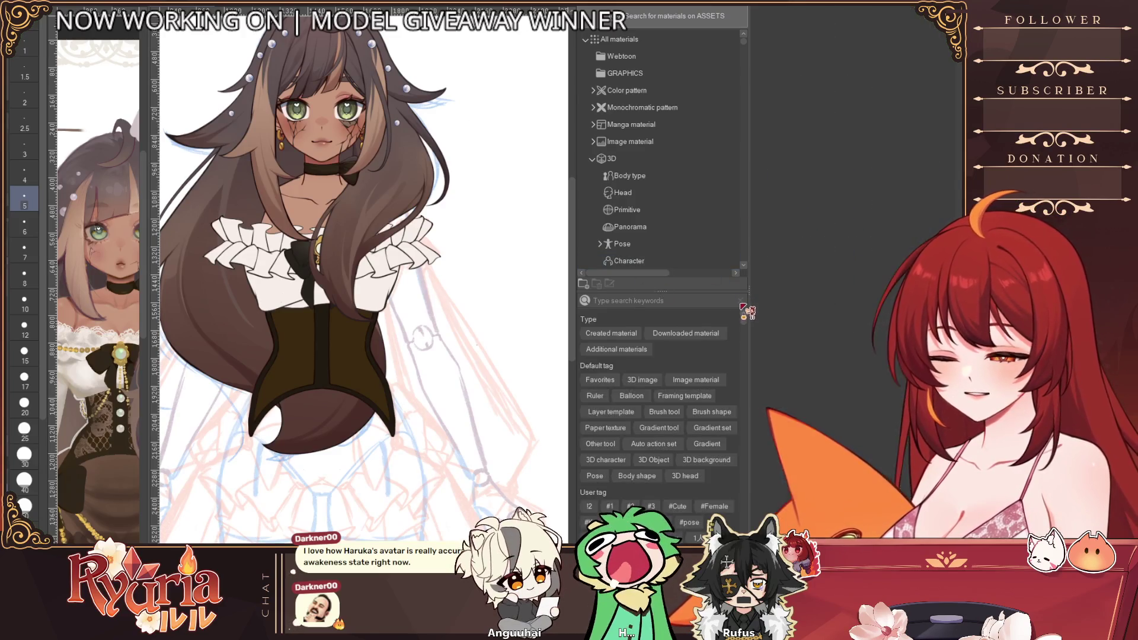
pyautogui.scroll(-2, 658, 249)
# - Drop the floral tulle texture from Download onto the canvas and erase it off the hair, bow and corset
pyautogui.click(658, 258)
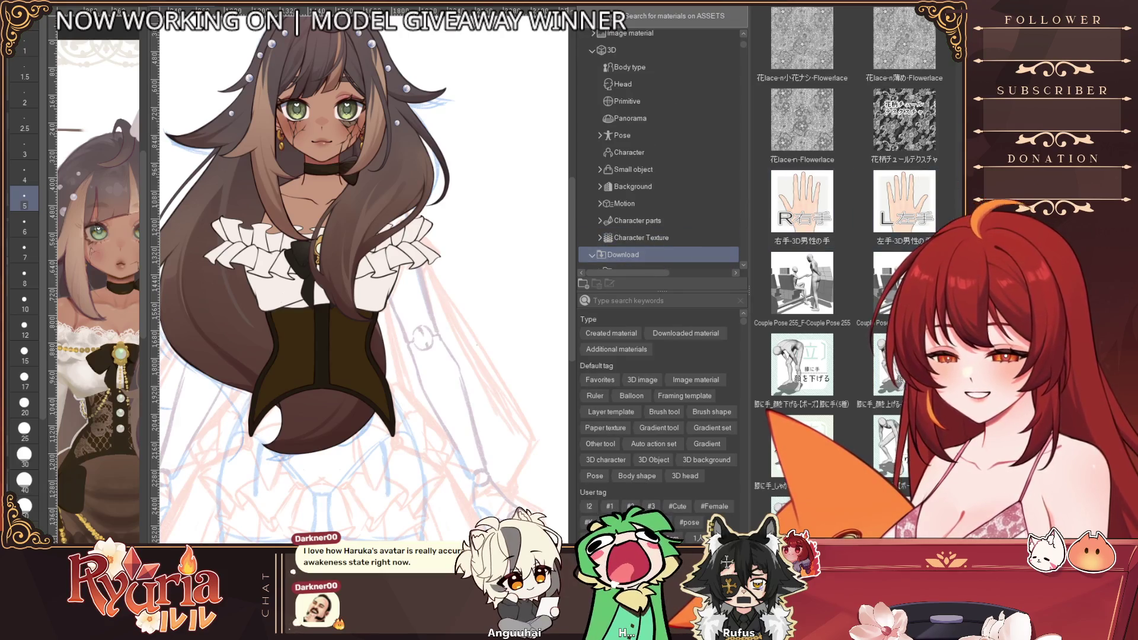
pyautogui.click(904, 152)
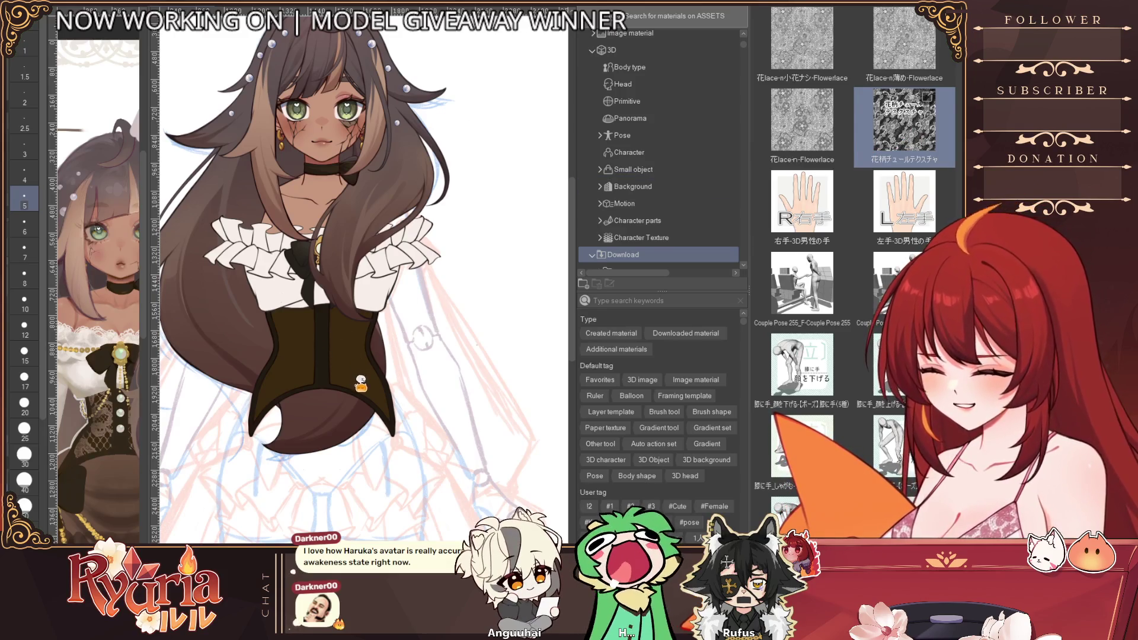
pyautogui.moveTo(358, 376); pyautogui.dragTo(361, 381)
pyautogui.scroll(-3, 364, 369)
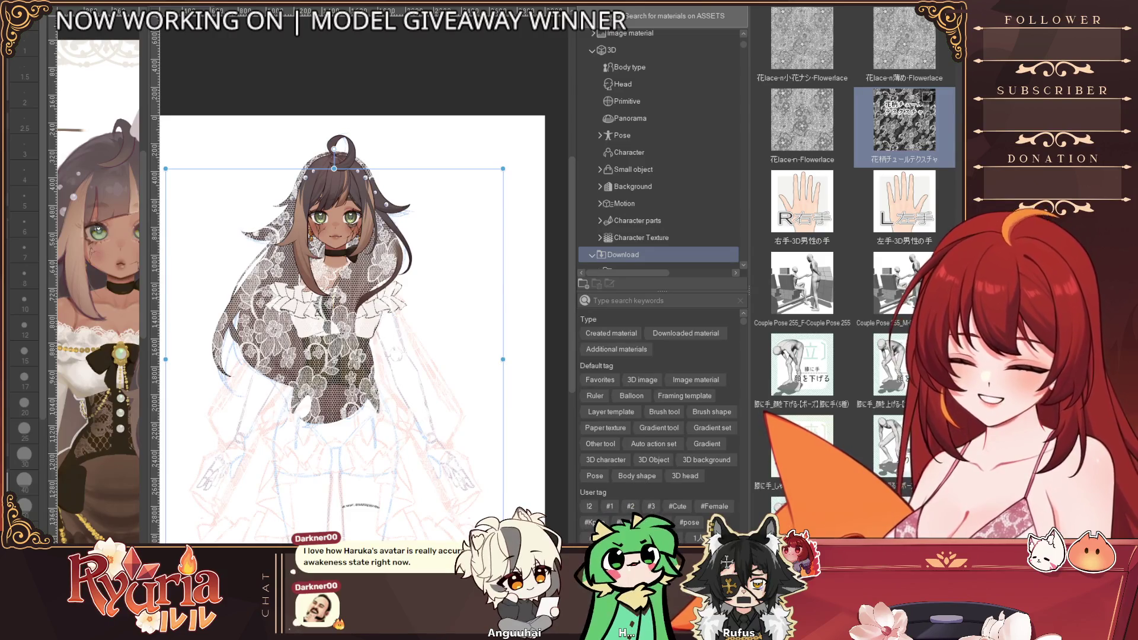
pyautogui.moveTo(360, 219); pyautogui.dragTo(383, 337)
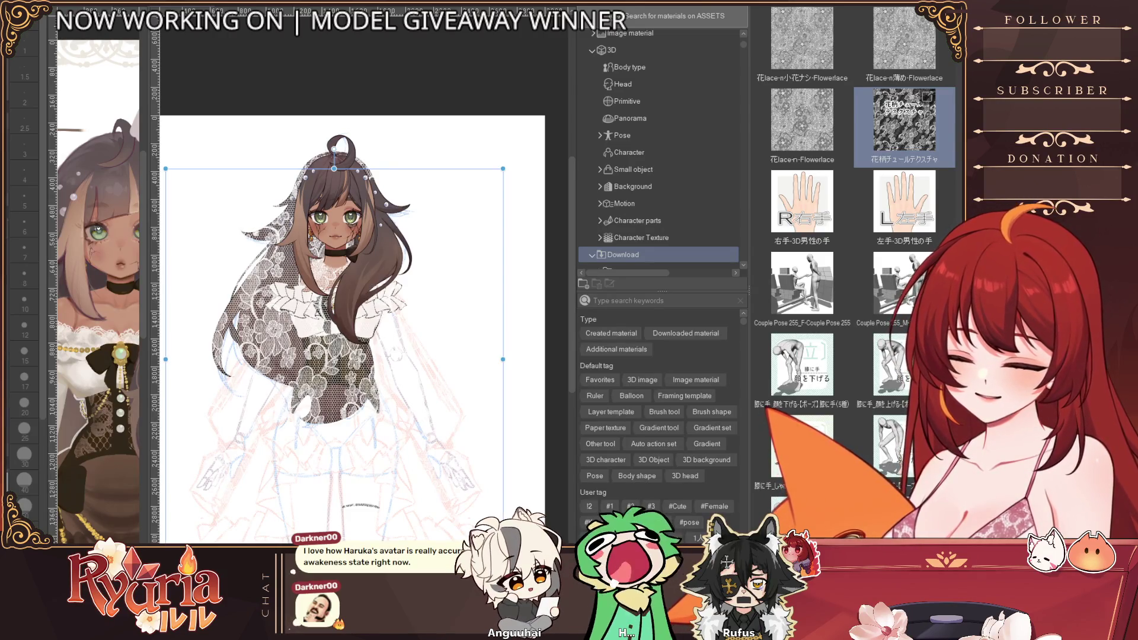
pyautogui.moveTo(307, 298); pyautogui.dragTo(329, 336)
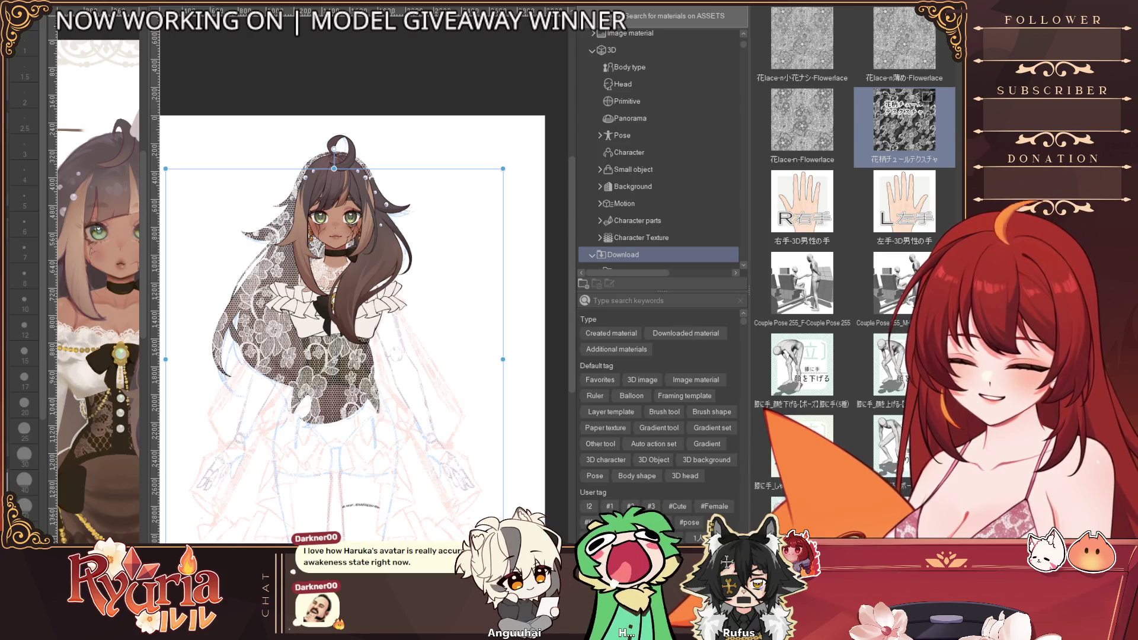
pyautogui.moveTo(303, 355); pyautogui.dragTo(334, 358)
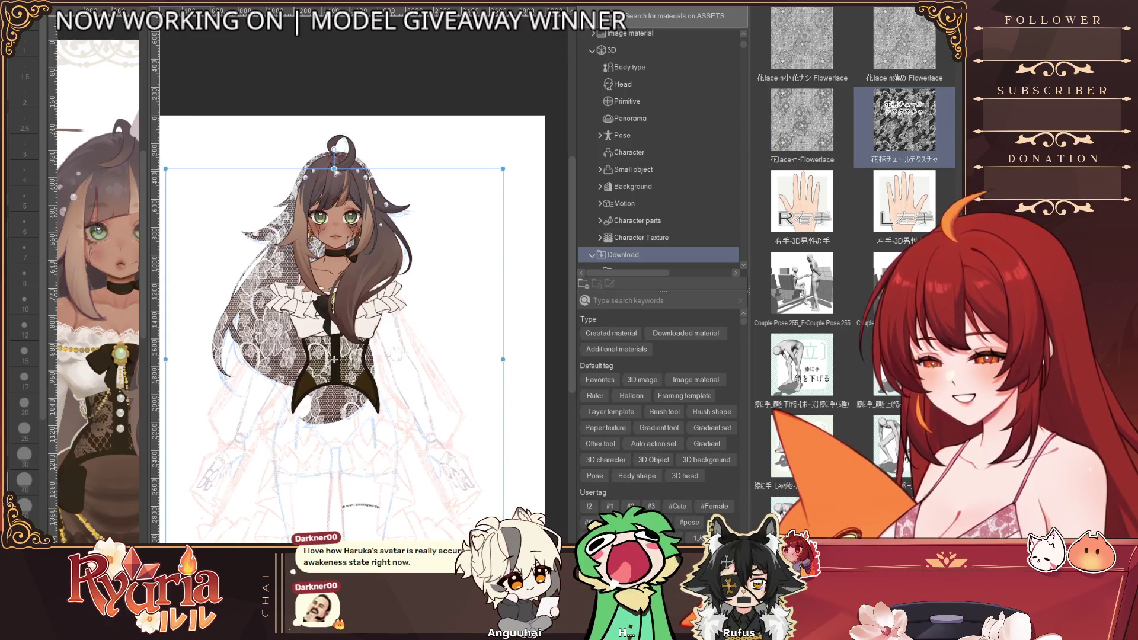
# - Scale the lace texture down over the corset, confirm, and limit it to the corset only
pyautogui.moveTo(440, 197); pyautogui.dragTo(431, 203)
pyautogui.moveTo(496, 174); pyautogui.dragTo(471, 216)
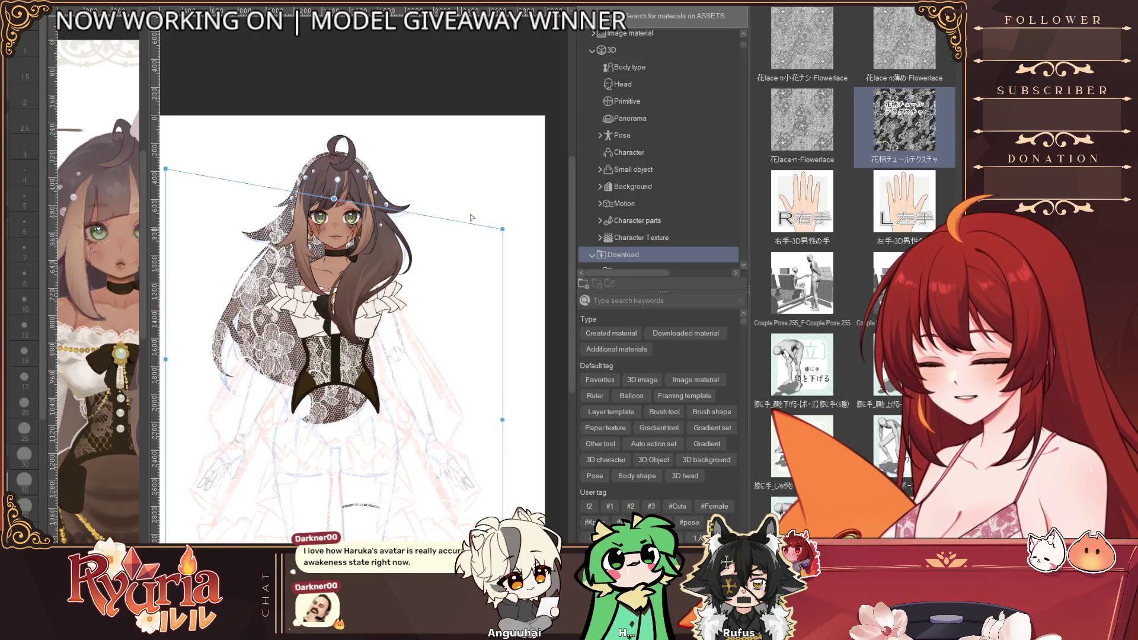
pyautogui.hotkey('ctrl', 'z')
pyautogui.press('Return')
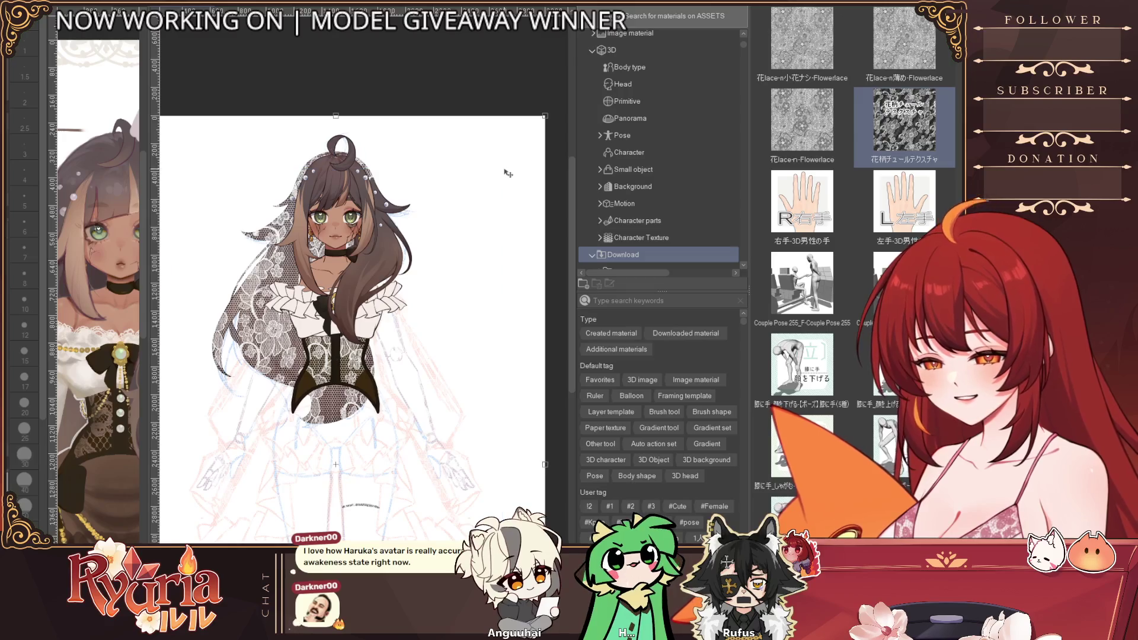
pyautogui.moveTo(544, 116); pyautogui.dragTo(401, 354)
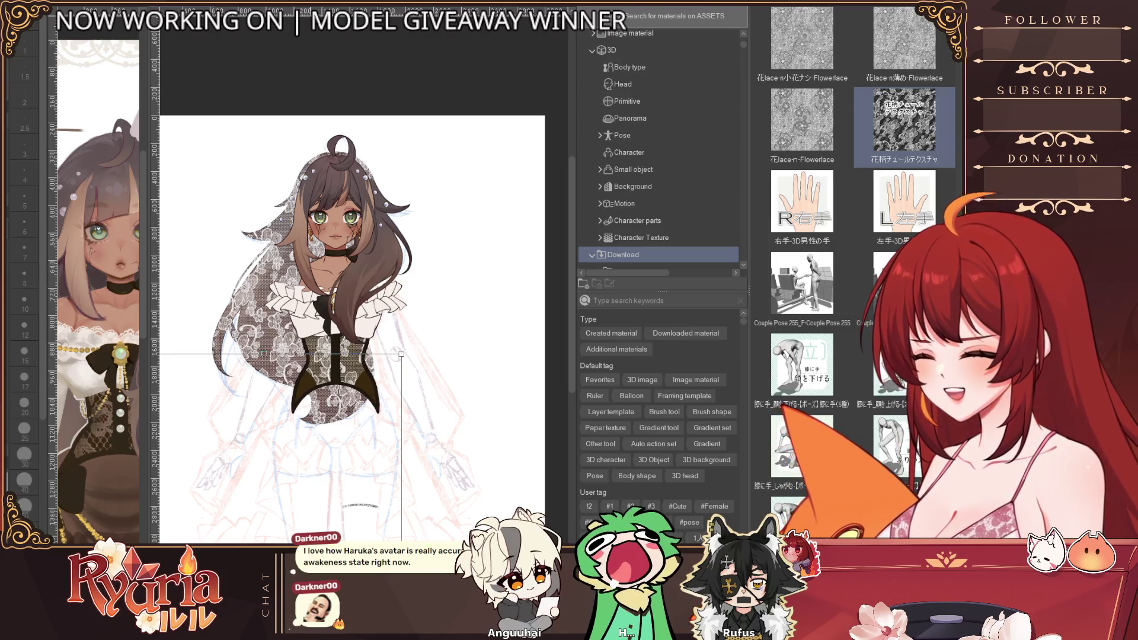
pyautogui.moveTo(401, 354); pyautogui.dragTo(336, 467)
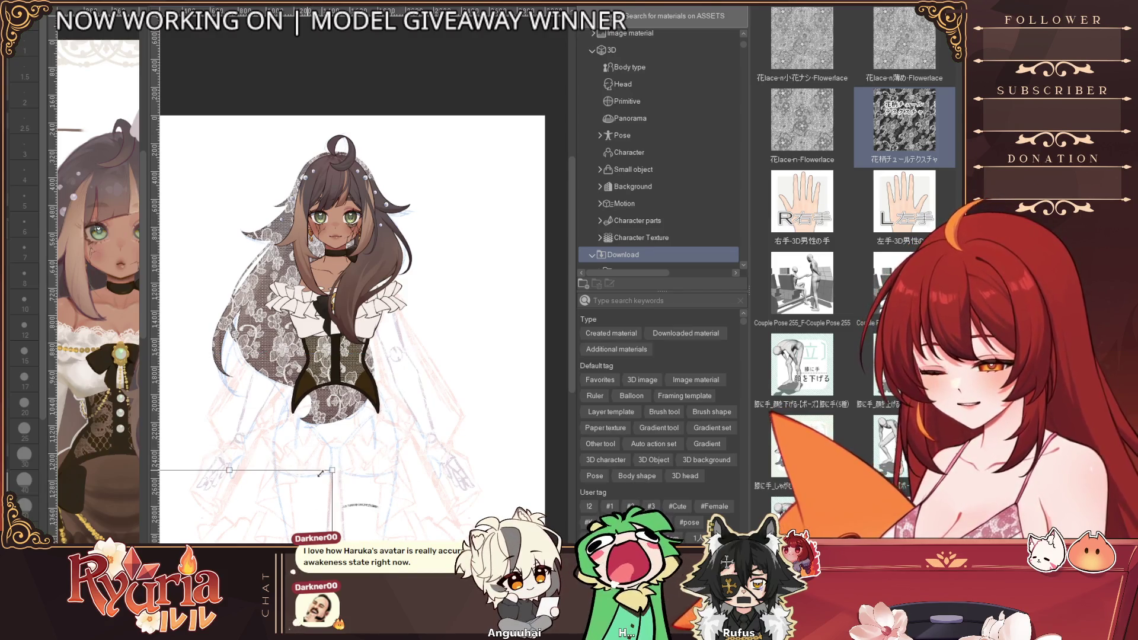
pyautogui.press('Return')
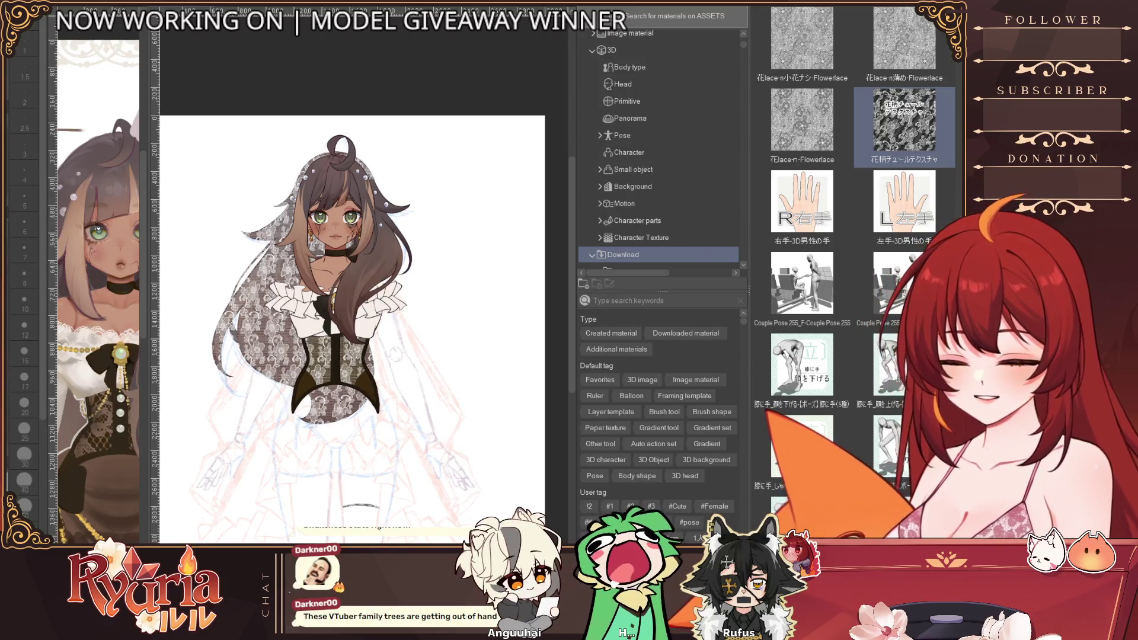
pyautogui.hotkey('ctrl', 'z')
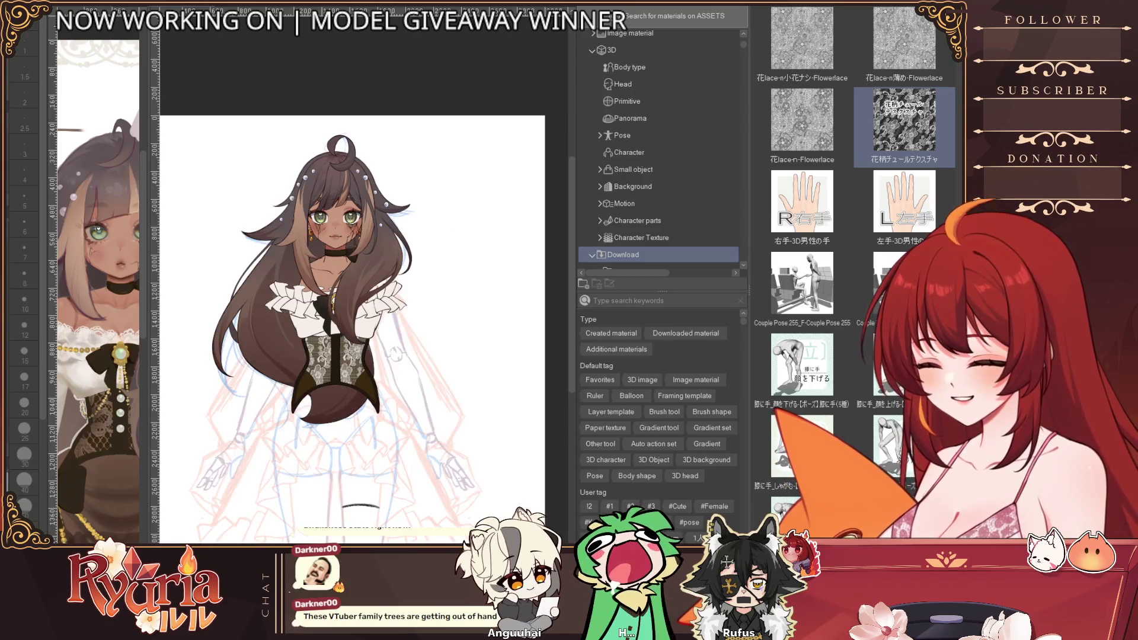
pyautogui.scroll(2, 133, 466)
pyautogui.scroll(-3, 99, 417)
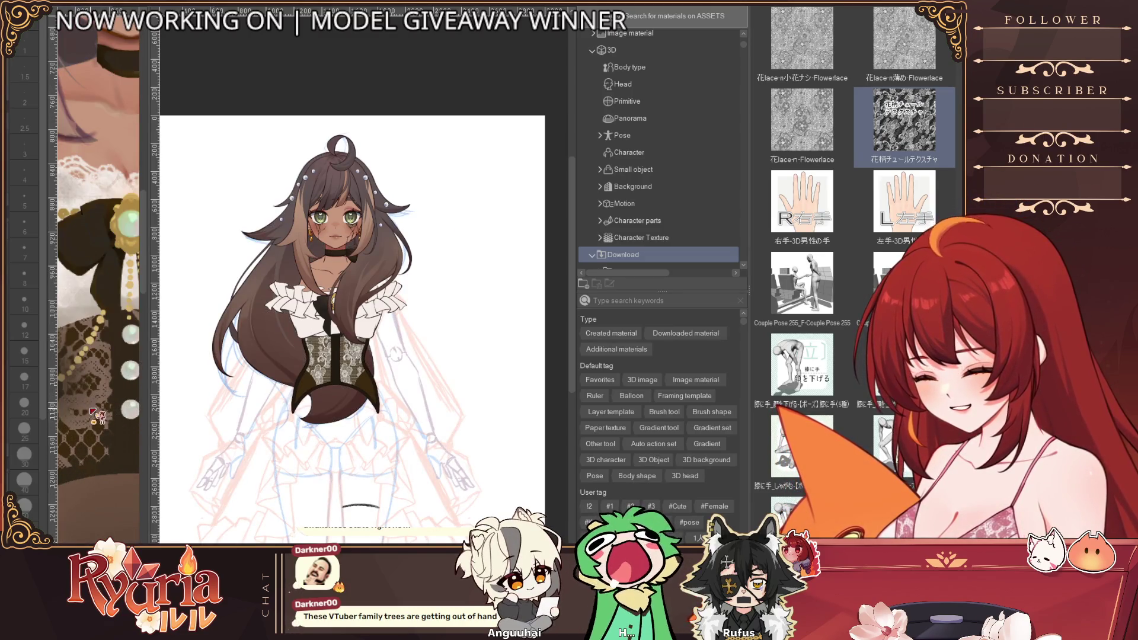
# - Set brush size 15, blend the lace darker into the corset, then hide the materials
pyautogui.click(24, 353)
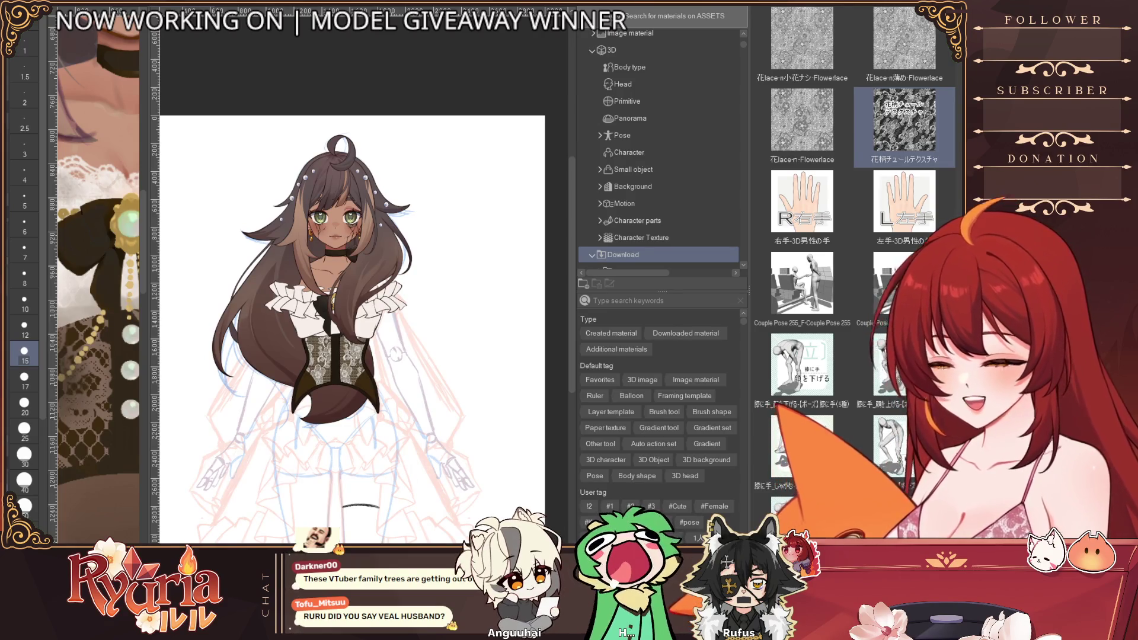
pyautogui.hotkey('ctrl', 'z')
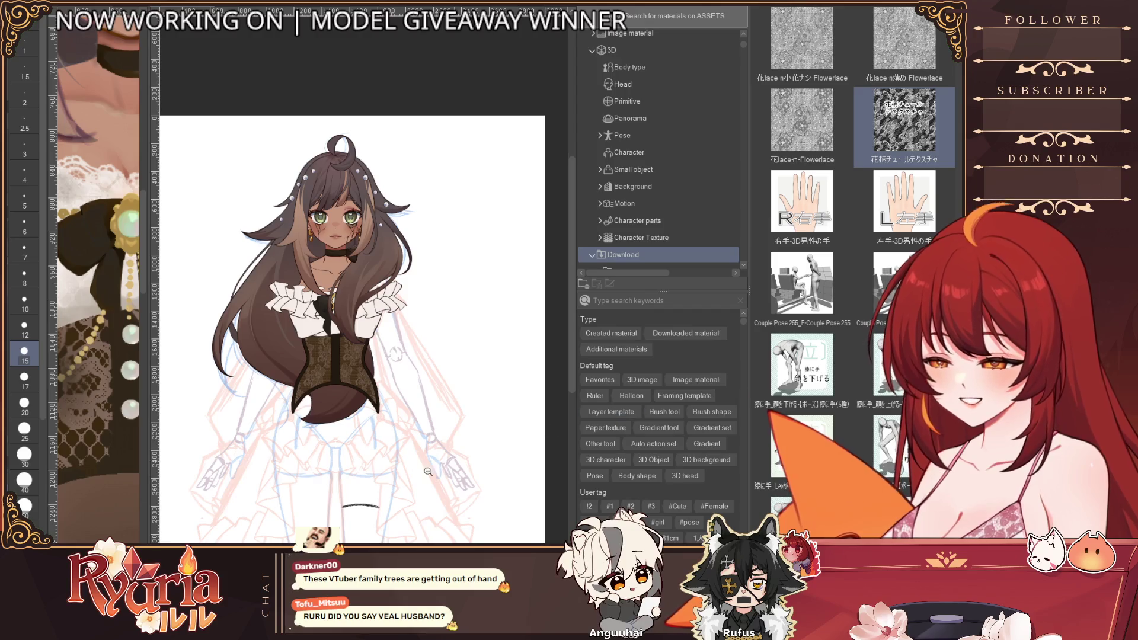
pyautogui.scroll(-3, 427, 473)
pyautogui.scroll(2, 427, 472)
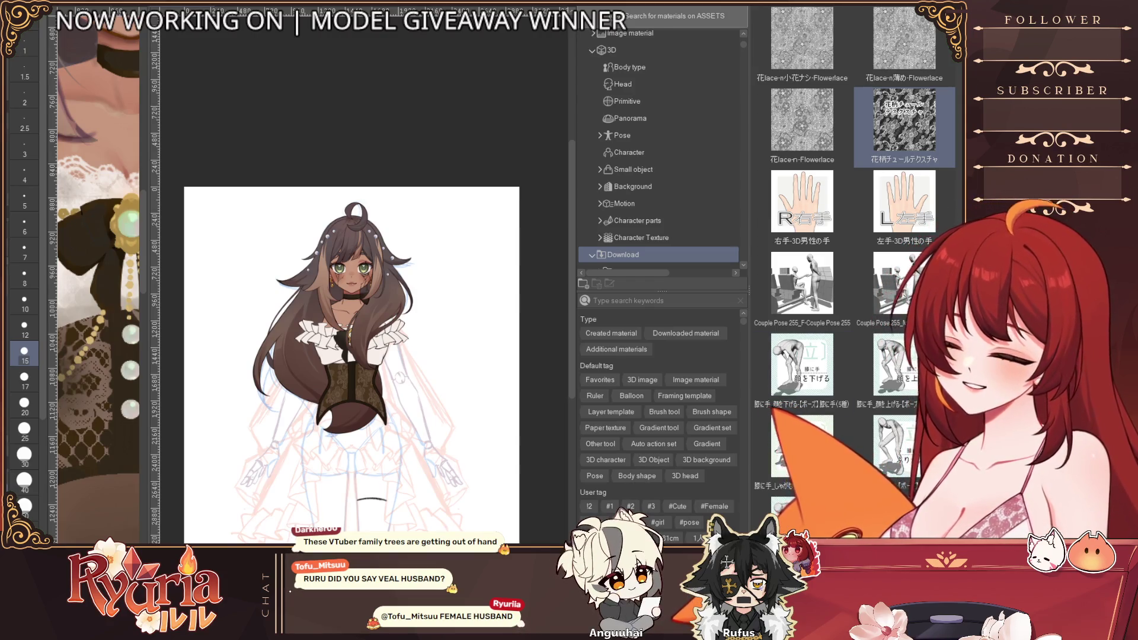
pyautogui.press('Tab')
pyautogui.scroll(5, 551, 285)
pyautogui.scroll(1, 537, 439)
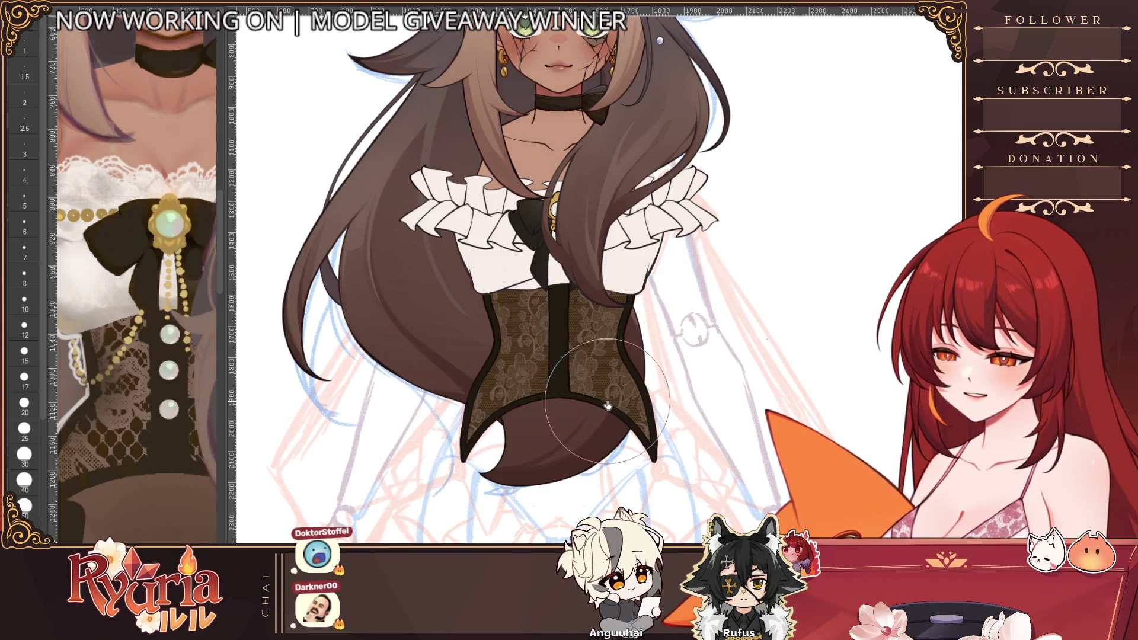
pyautogui.scroll(-2, 604, 403)
pyautogui.scroll(-1, 606, 407)
pyautogui.scroll(-1, 607, 412)
pyautogui.scroll(1, 610, 410)
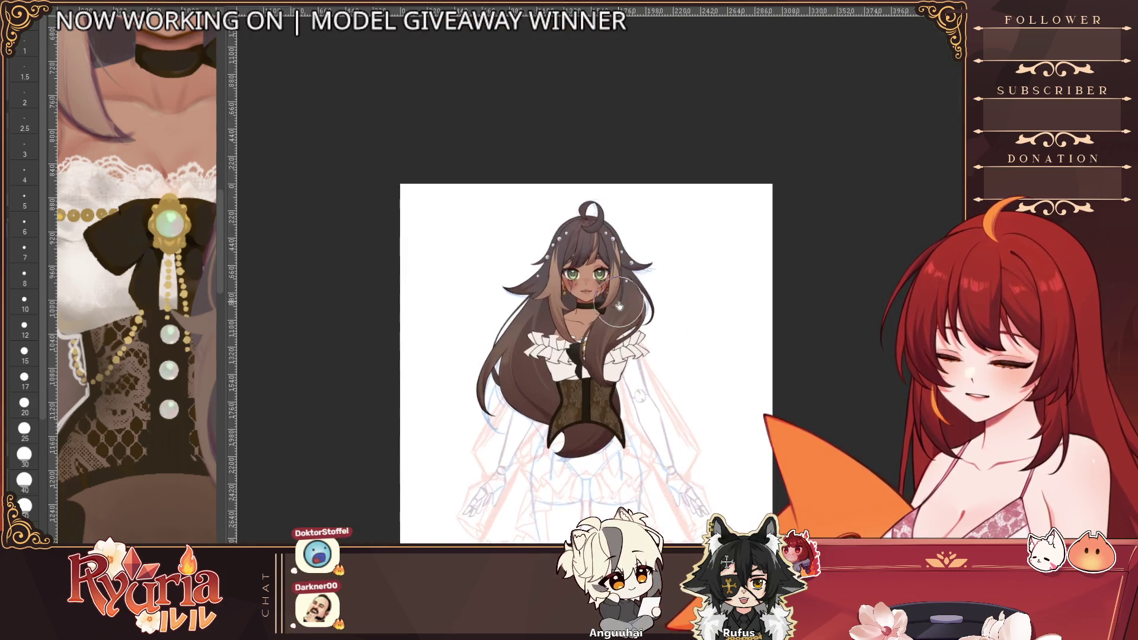
pyautogui.scroll(2, 607, 391)
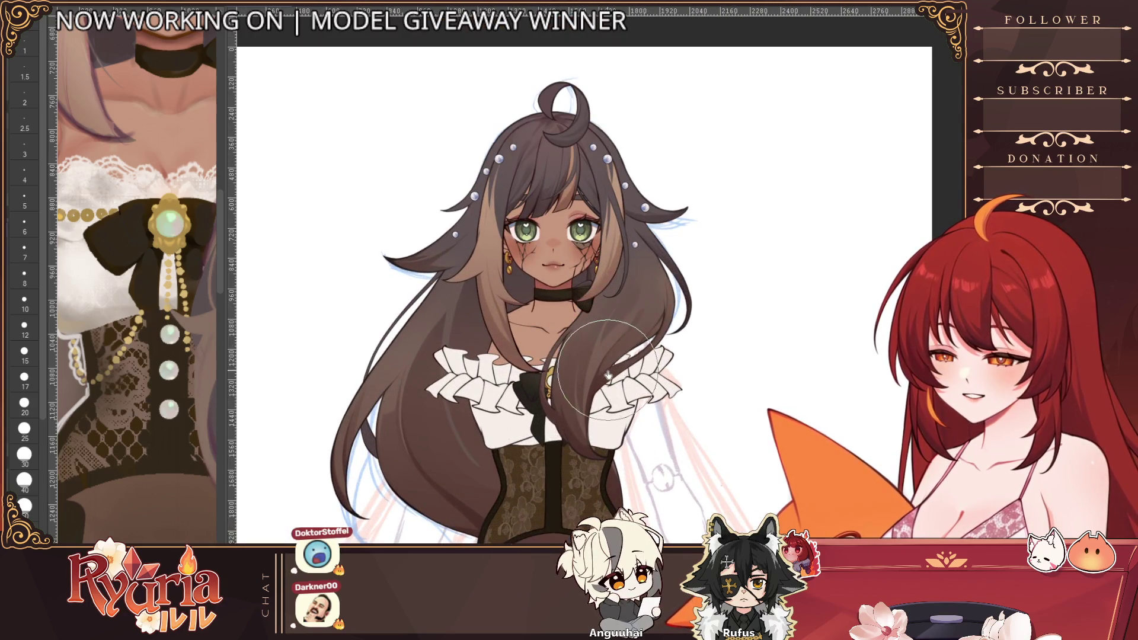
pyautogui.scroll(-3, 608, 378)
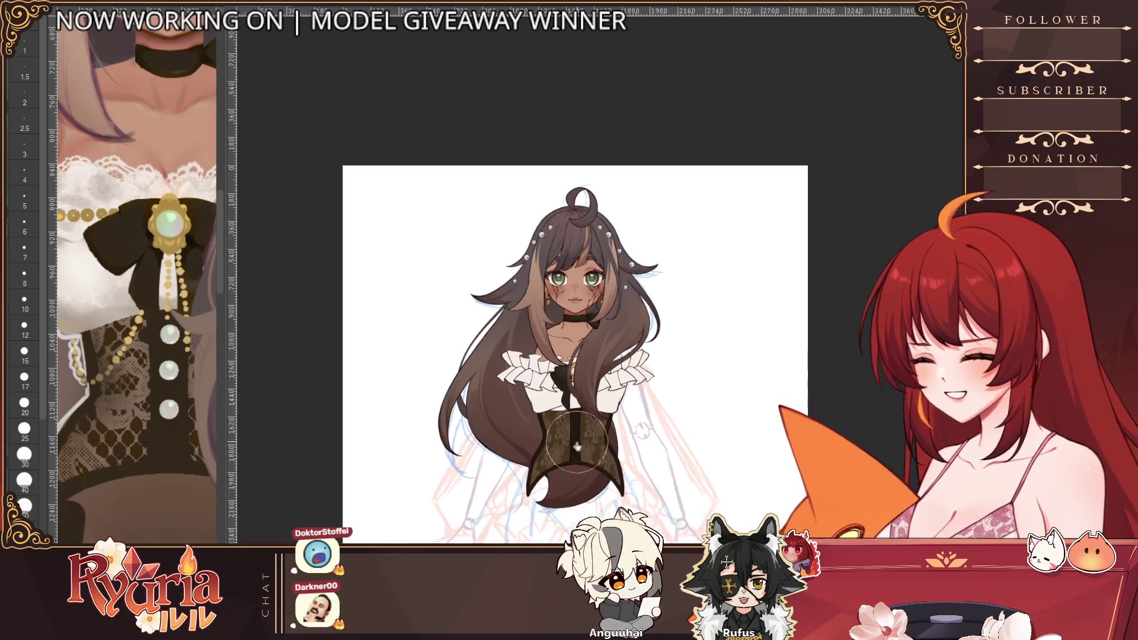
pyautogui.scroll(4, 563, 510)
pyautogui.scroll(-1, 562, 509)
pyautogui.scroll(-1, 551, 489)
pyautogui.scroll(-1, 535, 454)
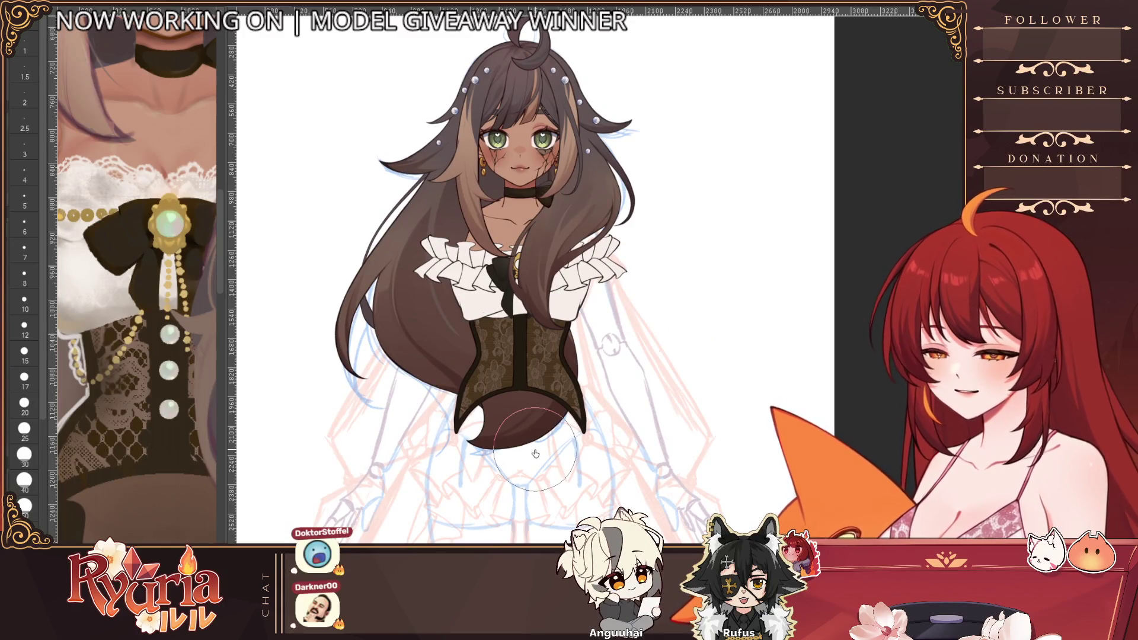
pyautogui.scroll(-1, 574, 356)
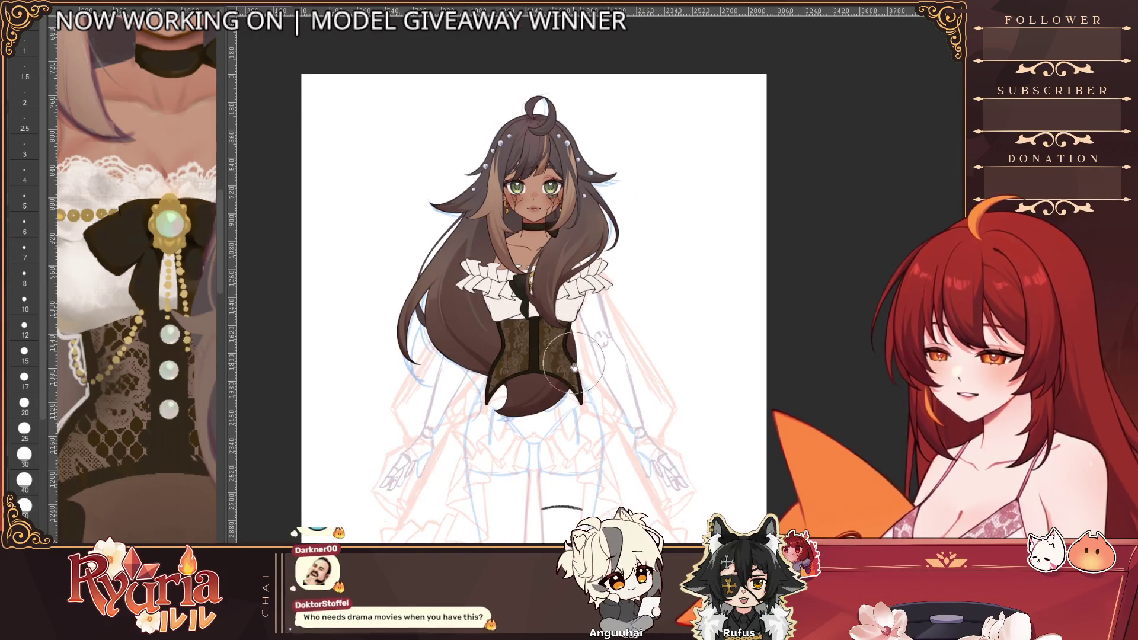
pyautogui.scroll(-2, 579, 372)
pyautogui.scroll(-1, 579, 371)
pyautogui.scroll(2, 594, 374)
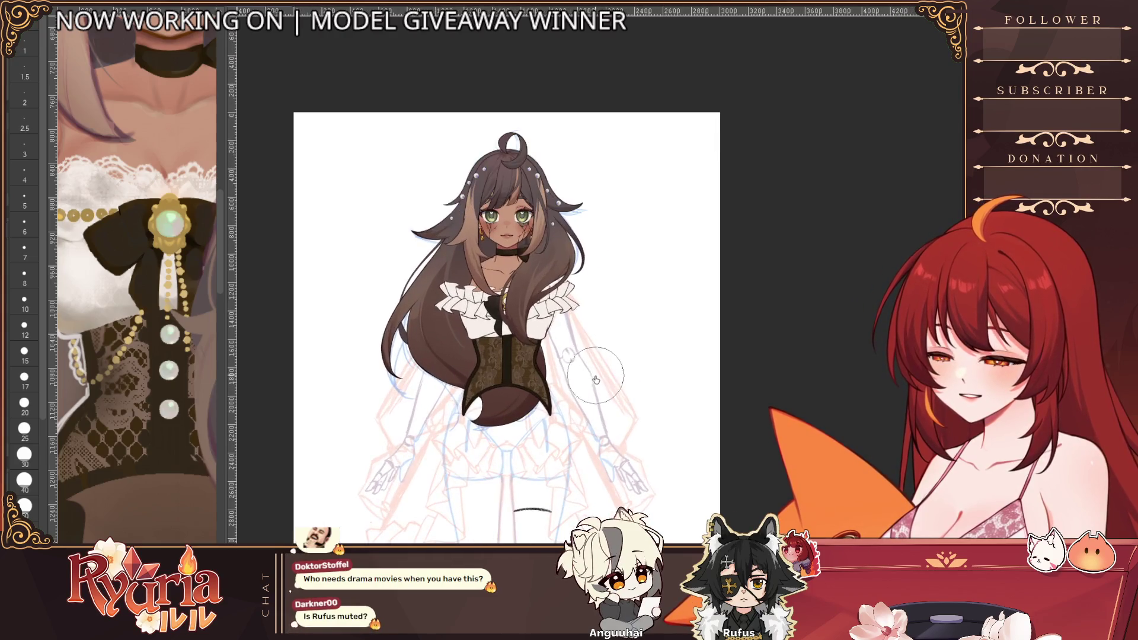
pyautogui.scroll(-1, 597, 409)
pyautogui.scroll(1, 596, 404)
pyautogui.scroll(1, 594, 400)
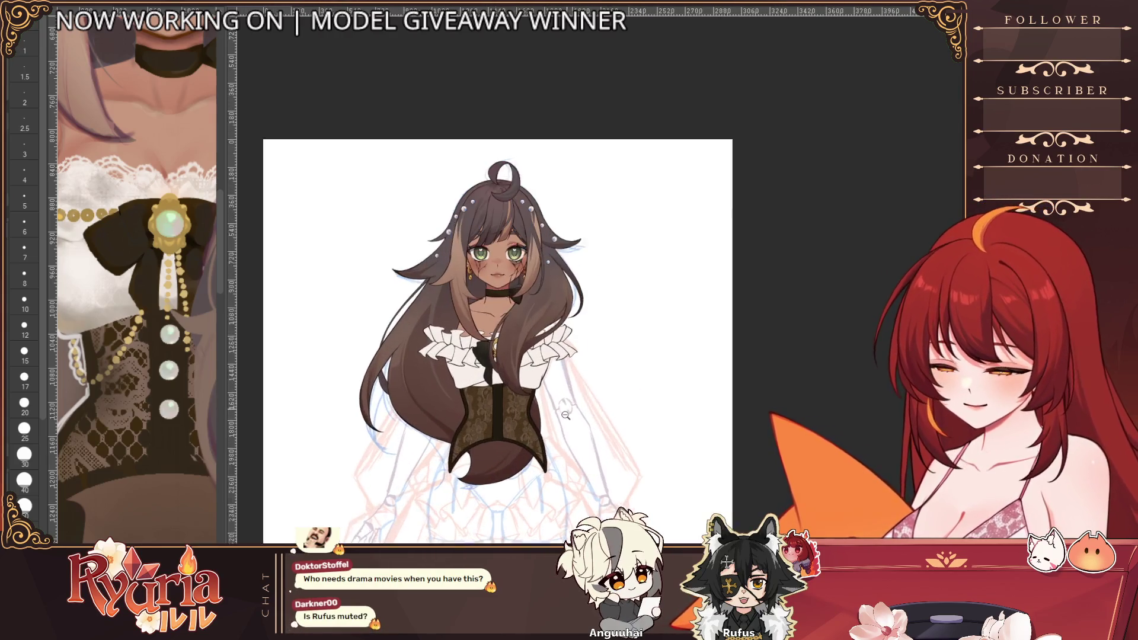
pyautogui.scroll(1, 576, 427)
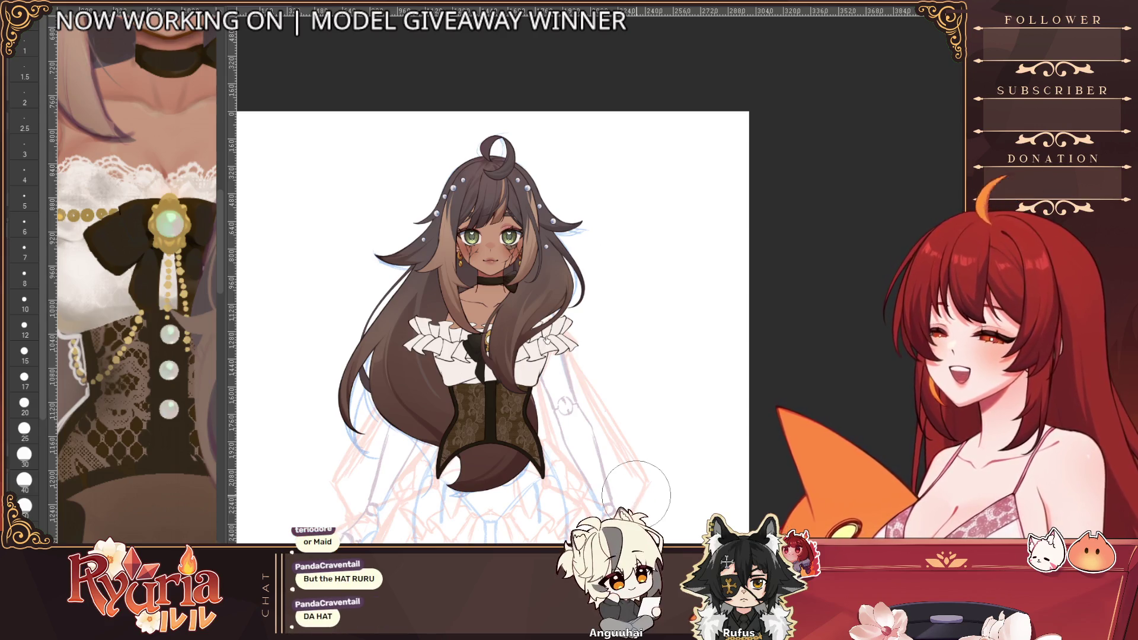
pyautogui.scroll(2, 526, 360)
pyautogui.scroll(2, 521, 390)
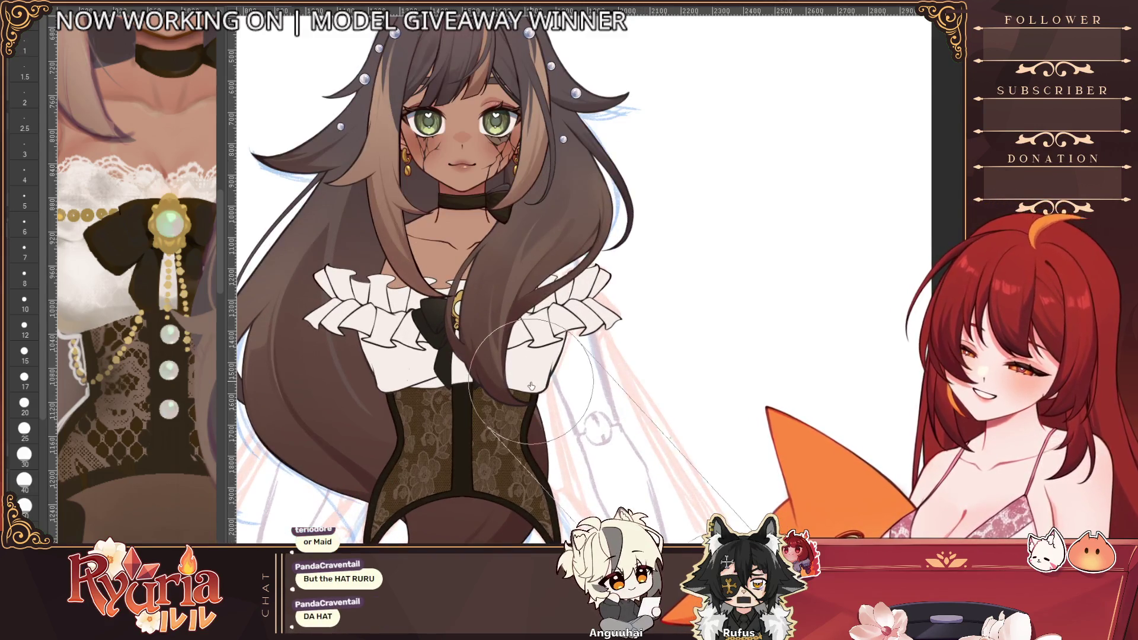
pyautogui.scroll(-2, 154, 361)
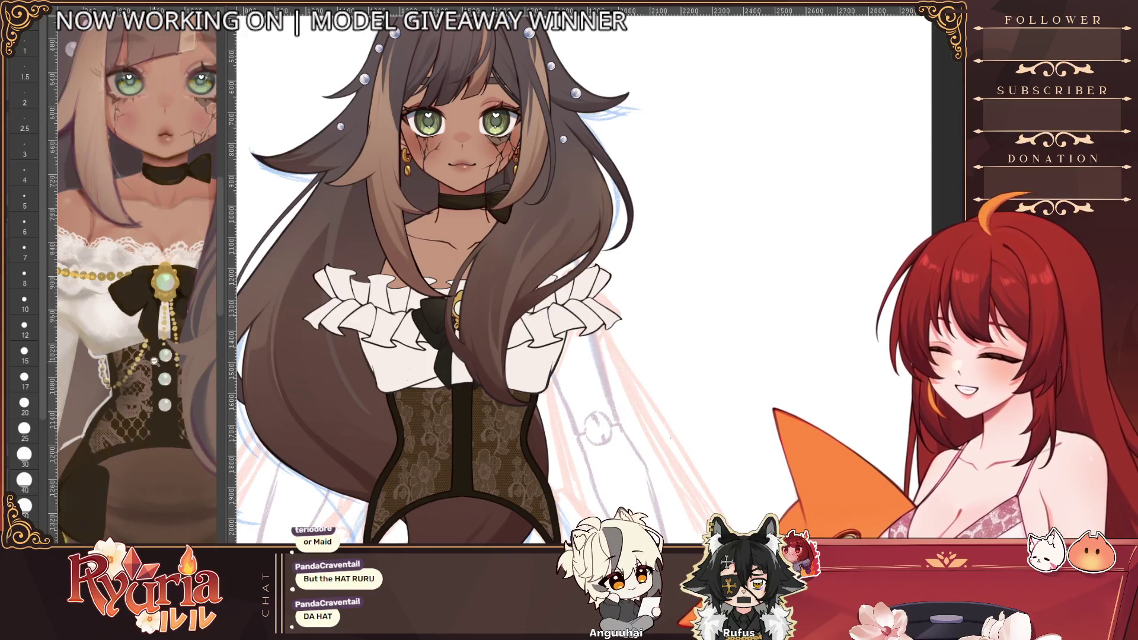
pyautogui.scroll(2, 121, 330)
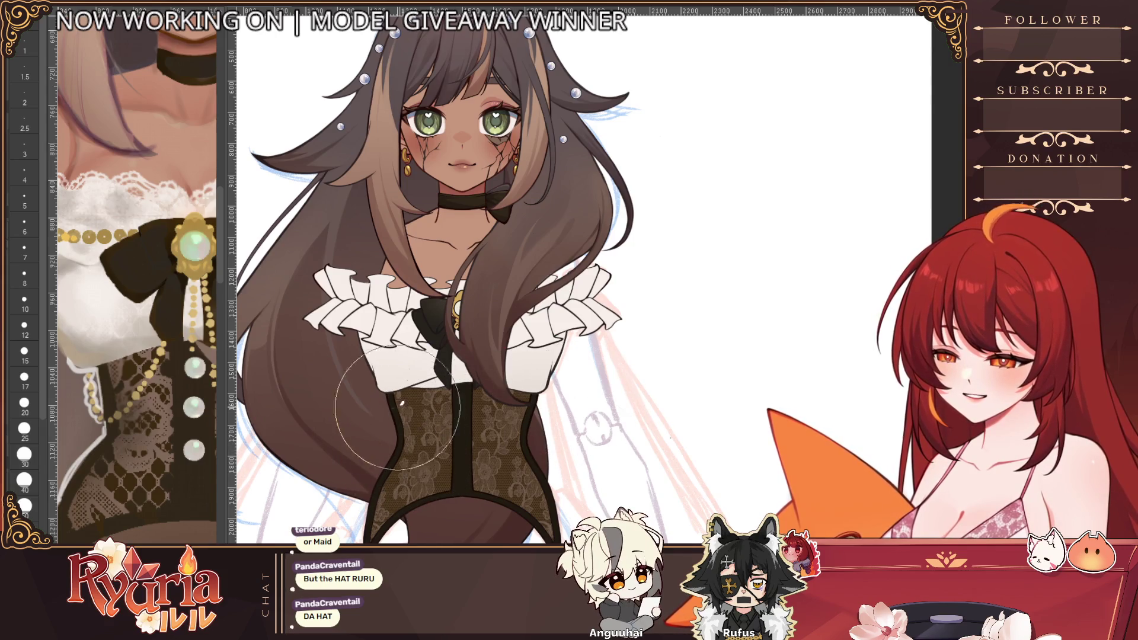
pyautogui.scroll(2, 417, 383)
pyautogui.scroll(3, 418, 382)
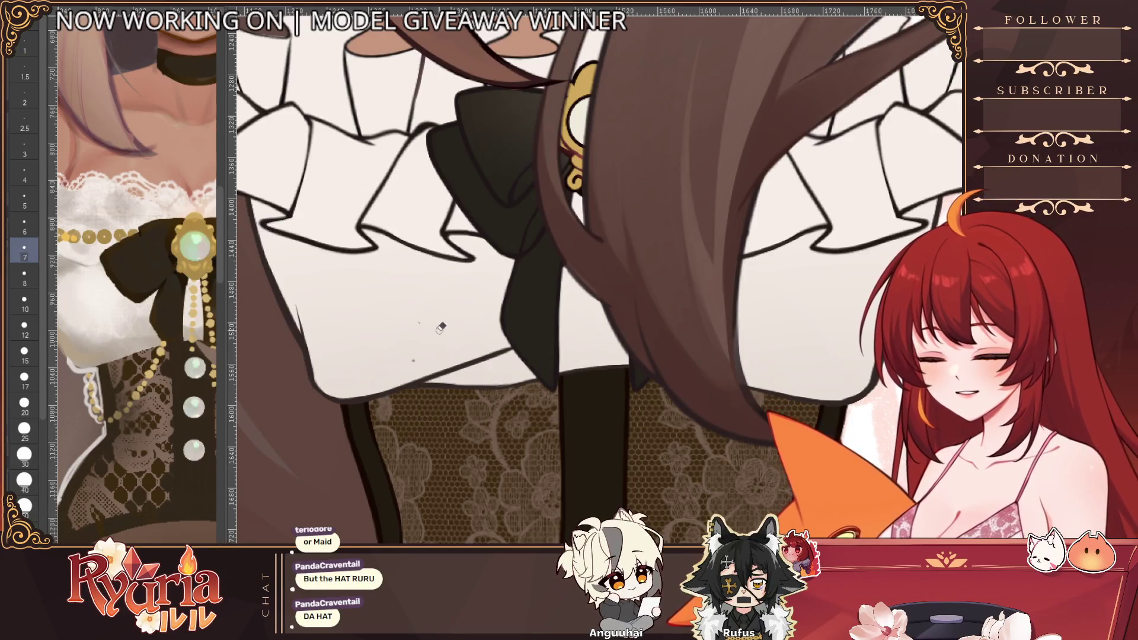
# - Step the brush size up to 25, then back down to 17
pyautogui.press(']')
pyautogui.press(']')
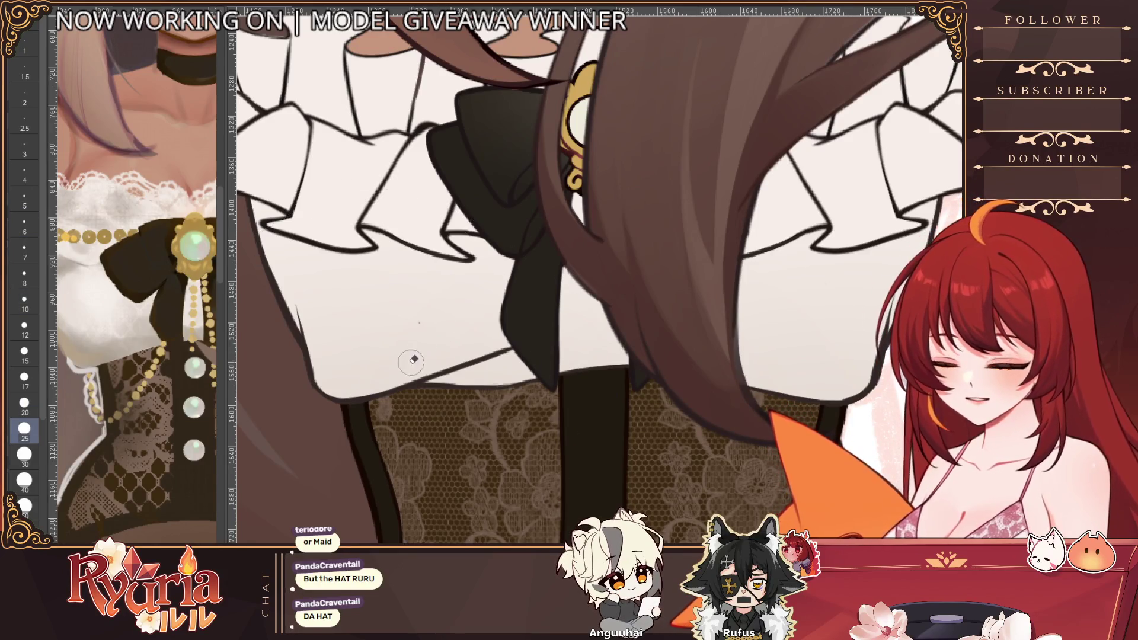
pyautogui.scroll(-2, 431, 308)
pyautogui.scroll(-1, 431, 308)
pyautogui.scroll(2, 549, 309)
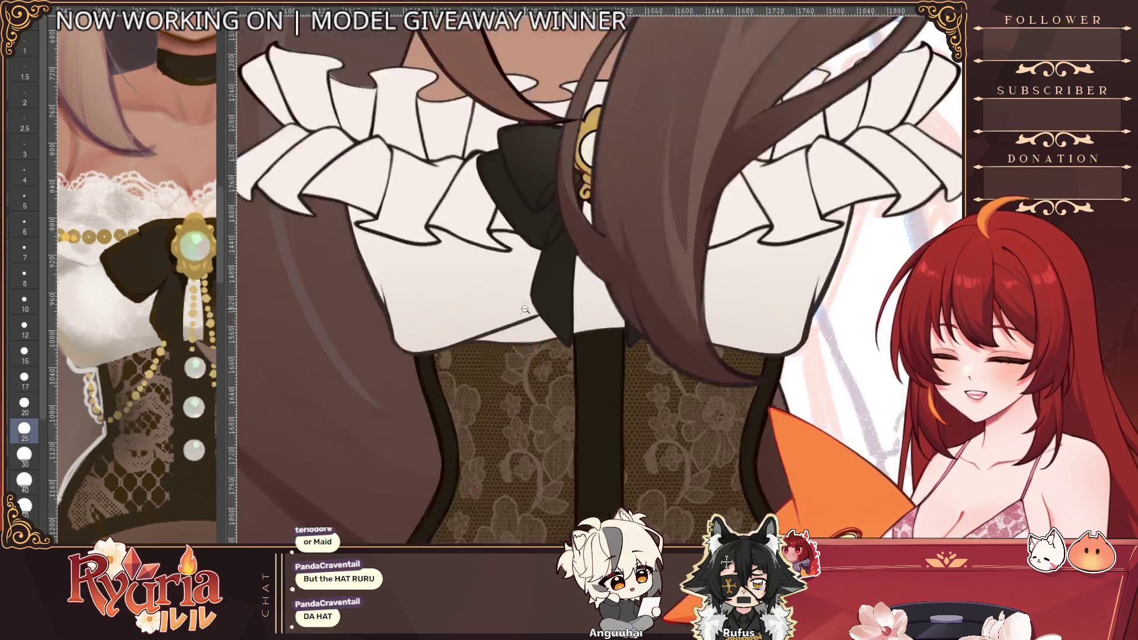
pyautogui.scroll(1, 550, 309)
pyautogui.press('[')
pyautogui.press('[')
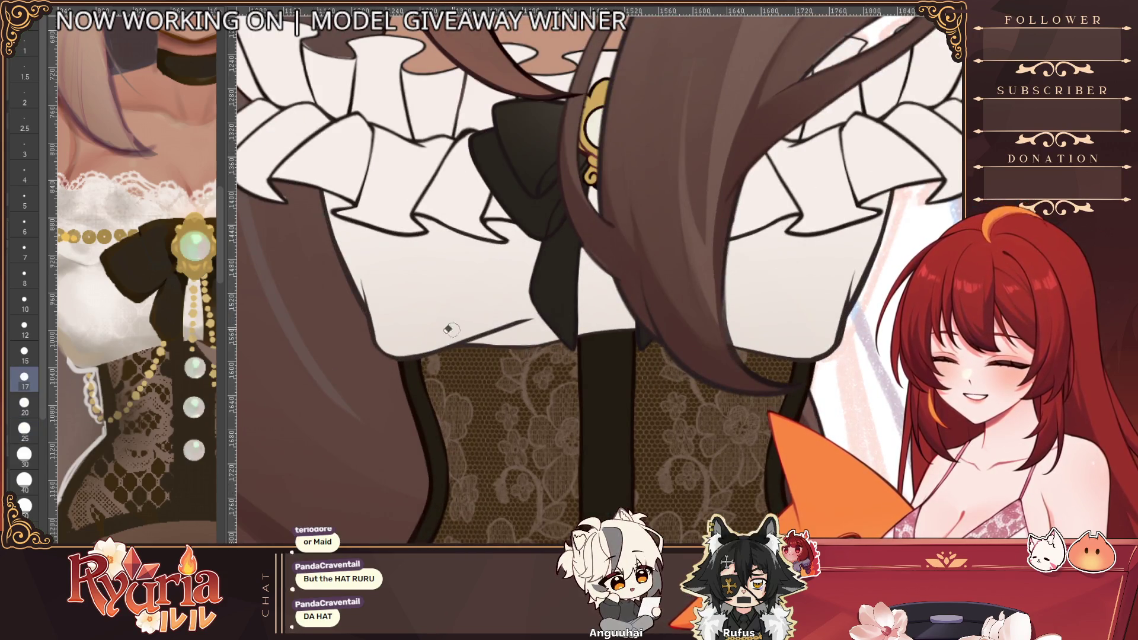
pyautogui.scroll(-2, 531, 320)
pyautogui.scroll(-2, 531, 320)
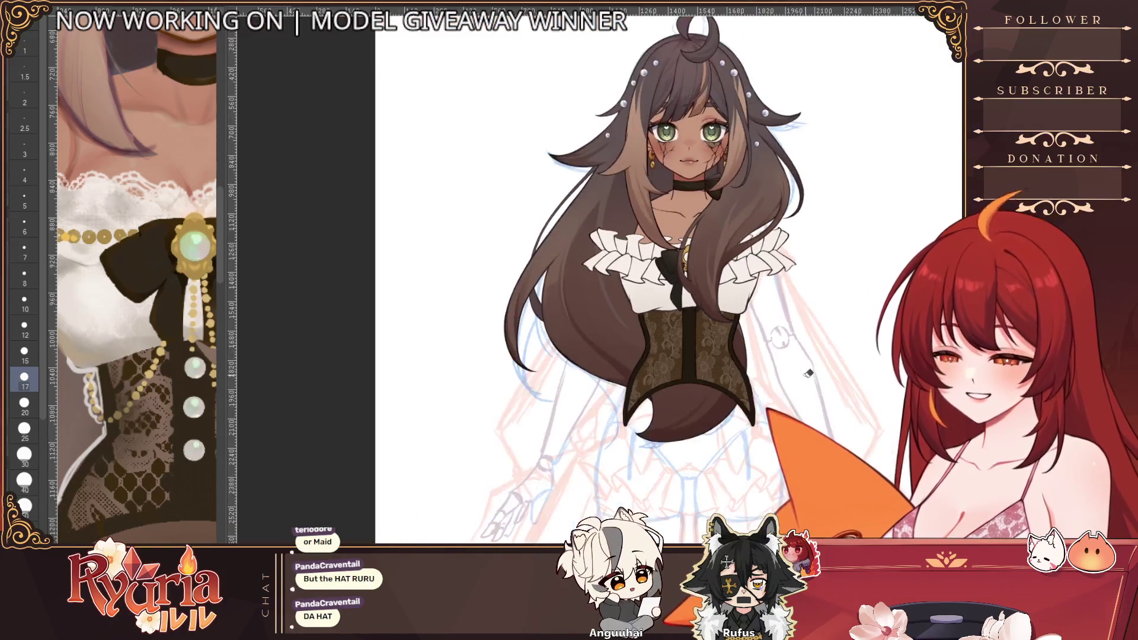
pyautogui.scroll(-1, 530, 320)
pyautogui.scroll(-1, 531, 320)
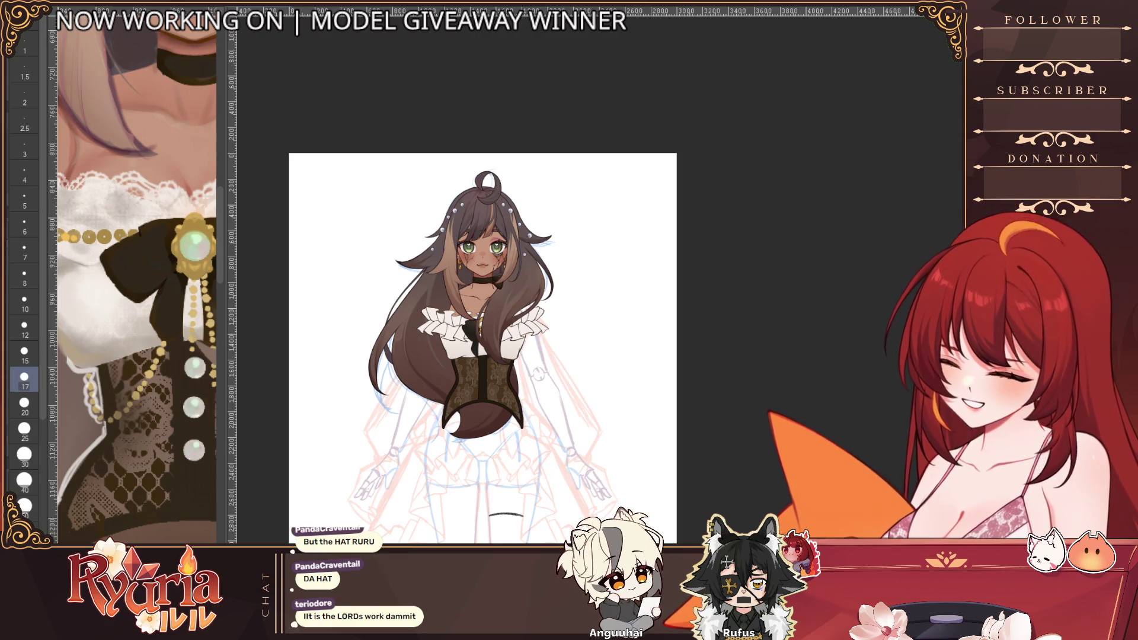
pyautogui.scroll(-2, 501, 354)
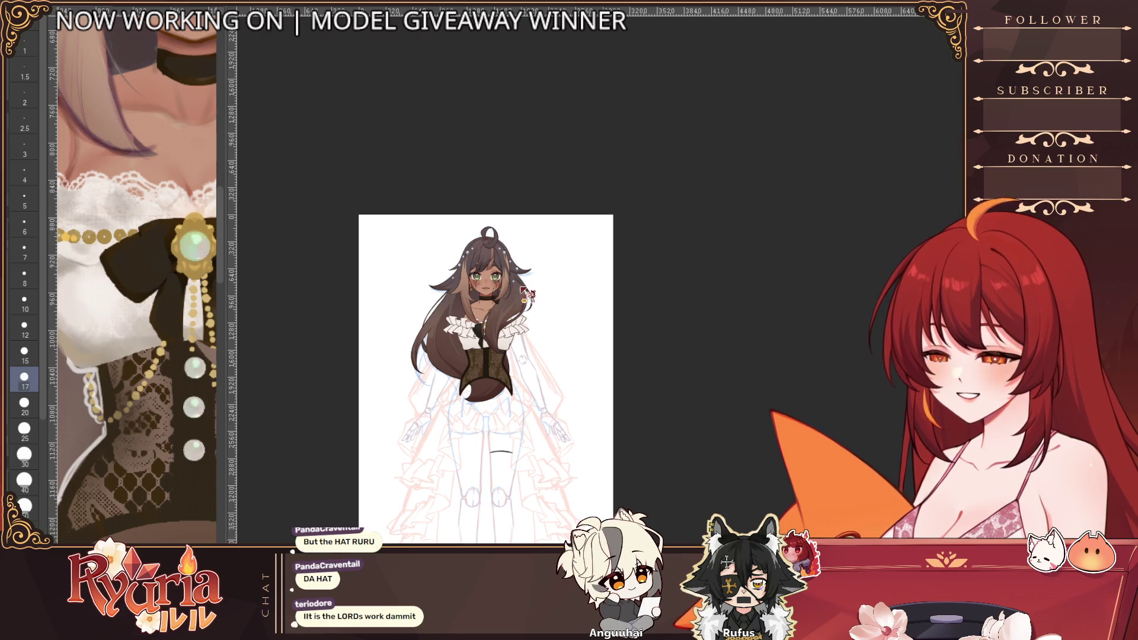
pyautogui.scroll(-1, 535, 336)
pyautogui.scroll(3, 536, 336)
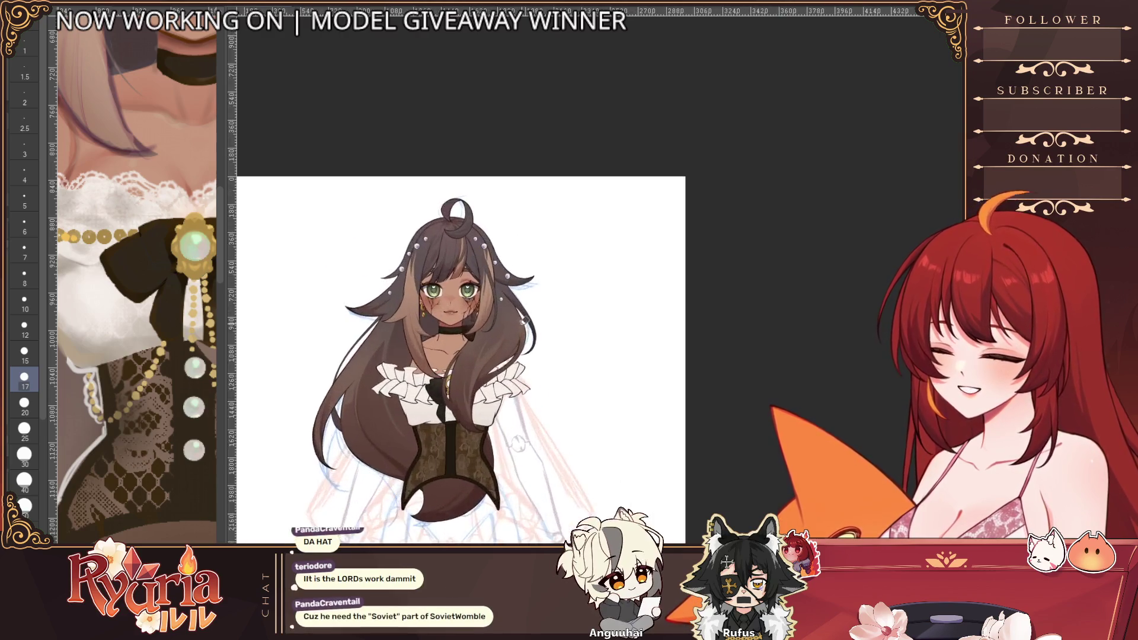
pyautogui.scroll(1, 554, 324)
pyautogui.scroll(2, 553, 323)
pyautogui.scroll(-2, 162, 449)
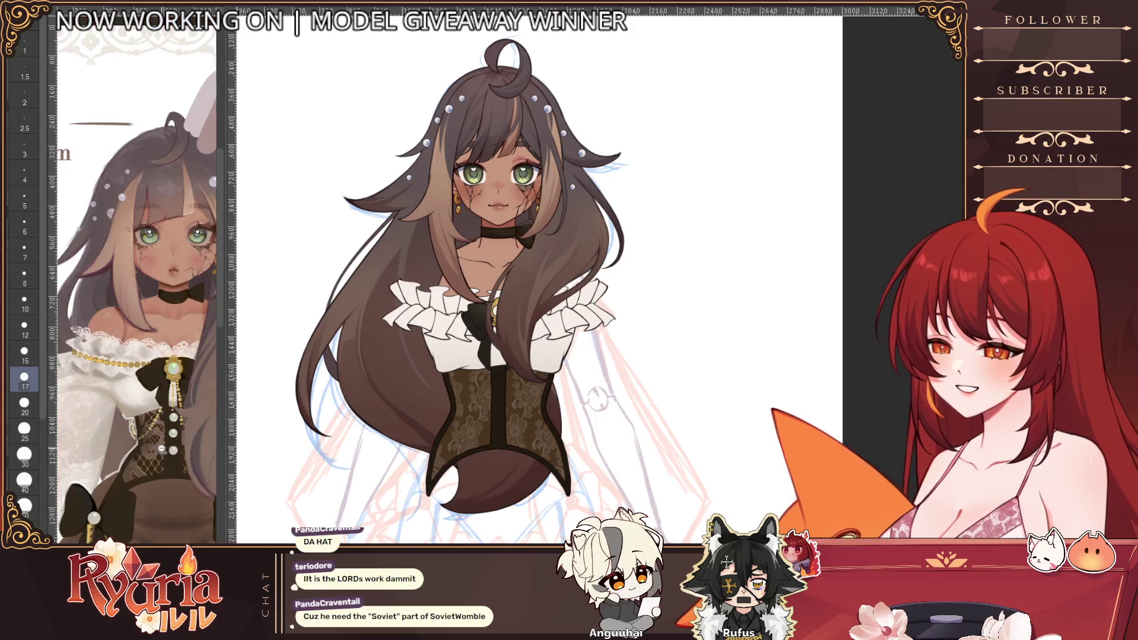
pyautogui.scroll(2, 157, 469)
# - Frame the reference image on face and bow, widen its panel, and reposition the canvas view
pyautogui.moveTo(173, 443); pyautogui.dragTo(166, 453)
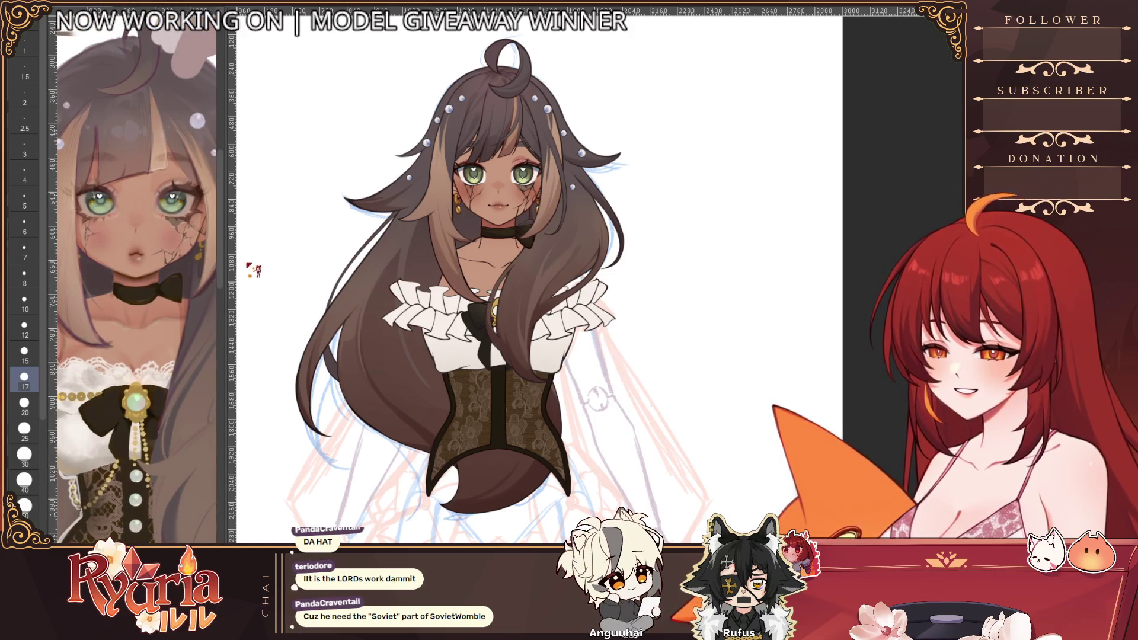
pyautogui.moveTo(225, 249); pyautogui.dragTo(360, 254)
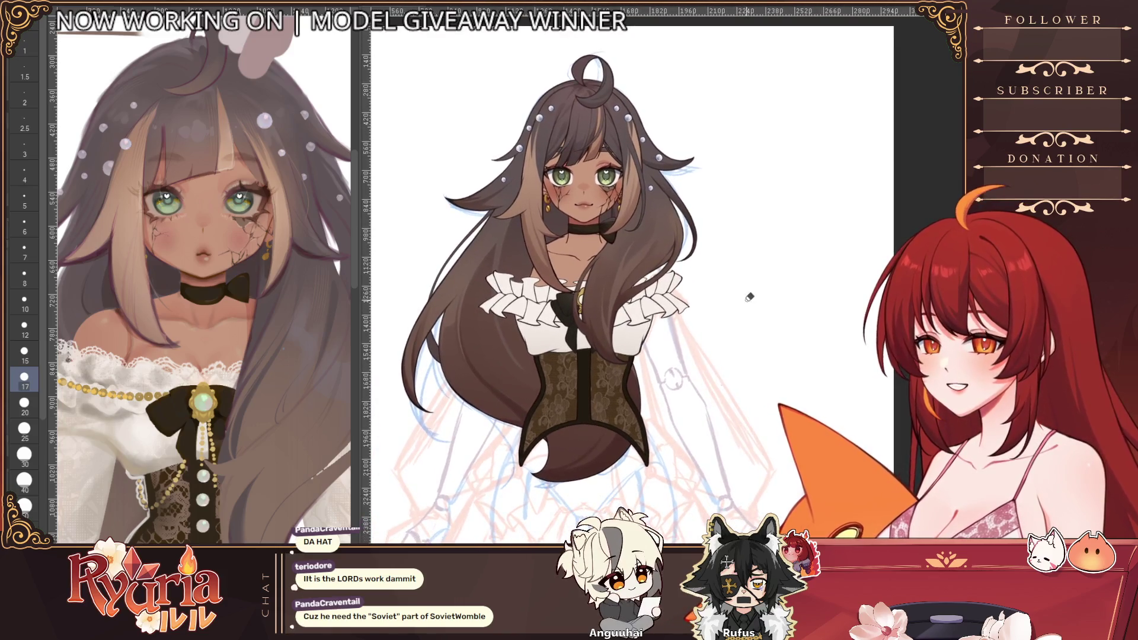
pyautogui.scroll(2, 750, 300)
pyautogui.moveTo(749, 300); pyautogui.dragTo(744, 339)
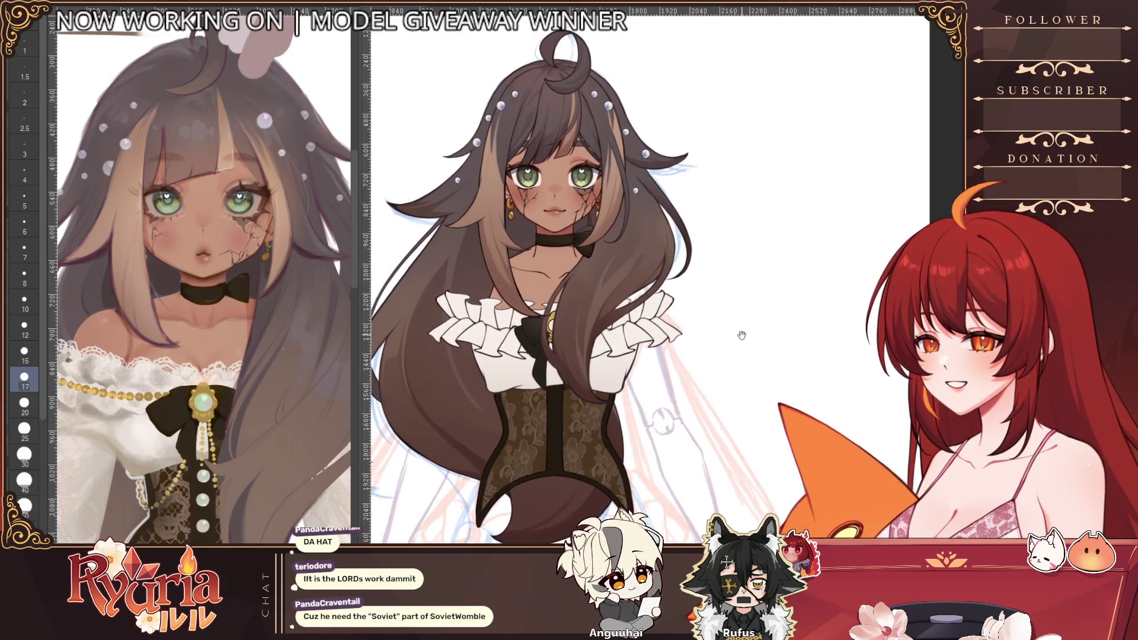
pyautogui.scroll(1, 737, 350)
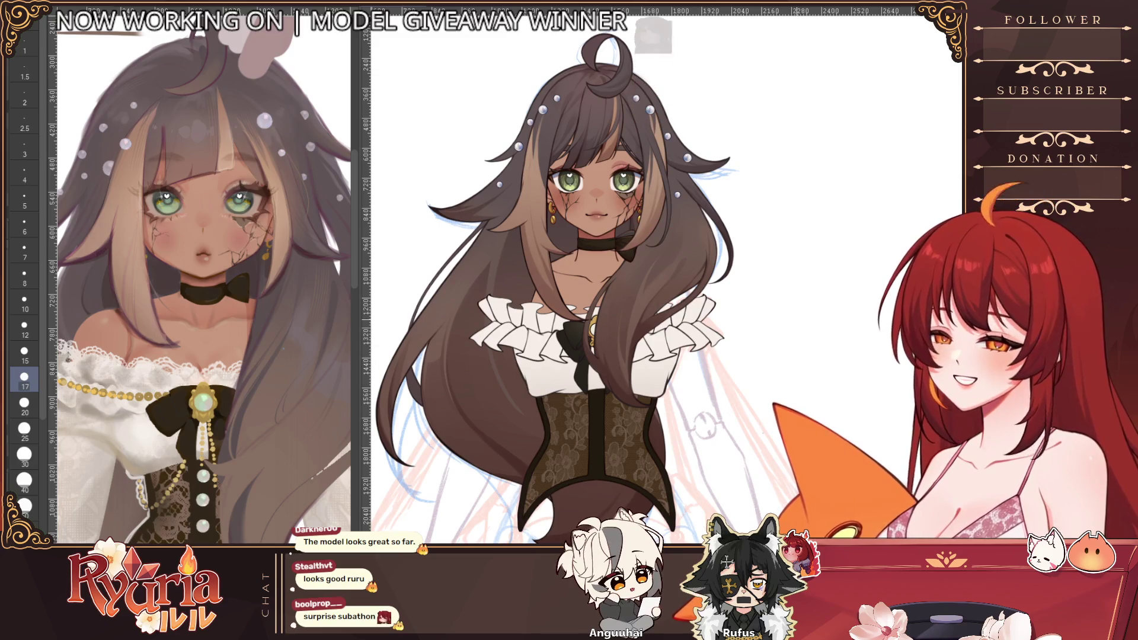
pyautogui.scroll(1, 587, 141)
pyautogui.scroll(1, 588, 140)
pyautogui.scroll(1, 587, 141)
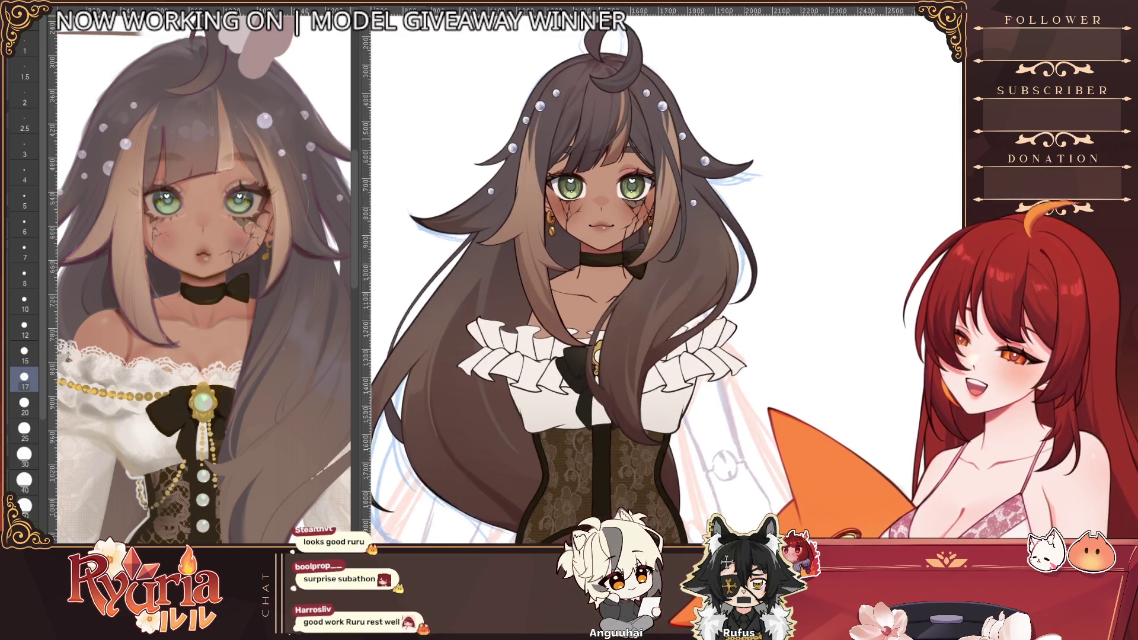
pyautogui.scroll(1, 587, 140)
pyautogui.scroll(-2, 612, 172)
pyautogui.scroll(-1, 611, 172)
pyautogui.scroll(-1, 612, 172)
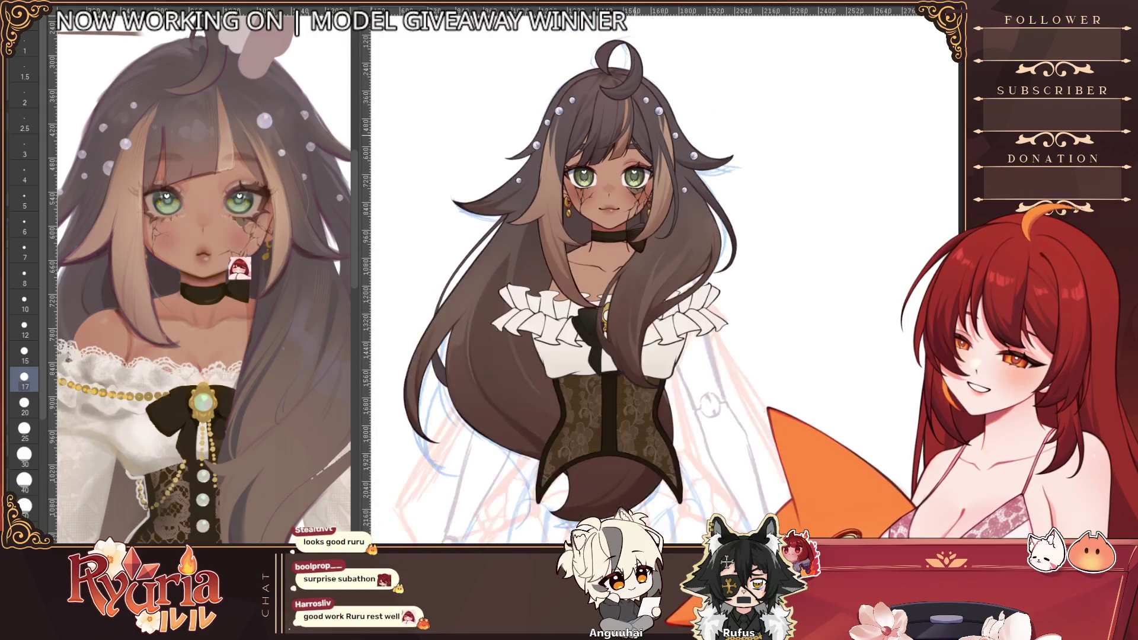
pyautogui.scroll(-1, 611, 172)
pyautogui.scroll(1, 612, 267)
pyautogui.scroll(1, 611, 266)
pyautogui.scroll(-2, 612, 268)
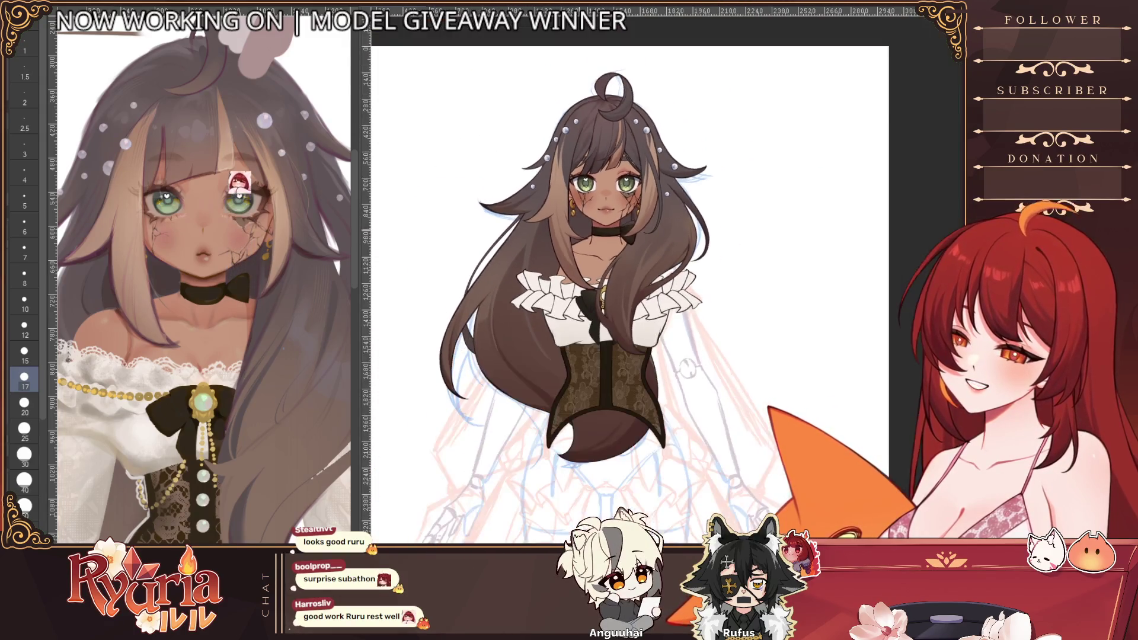
pyautogui.scroll(2, 612, 266)
pyautogui.scroll(-1, 612, 266)
pyautogui.scroll(-1, 611, 267)
pyautogui.scroll(1, 611, 267)
pyautogui.scroll(-1, 612, 266)
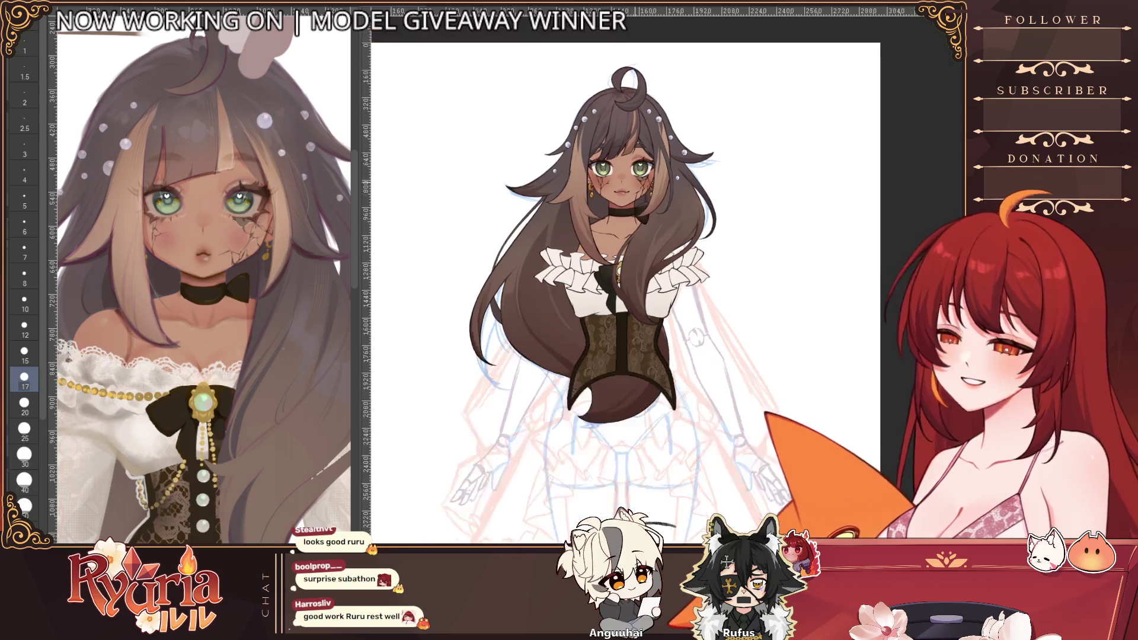
pyautogui.scroll(1, 611, 267)
pyautogui.scroll(-1, 611, 267)
pyautogui.scroll(1, 612, 267)
pyautogui.scroll(1, 612, 266)
pyautogui.scroll(1, 611, 267)
pyautogui.scroll(-1, 612, 267)
pyautogui.scroll(2, 612, 266)
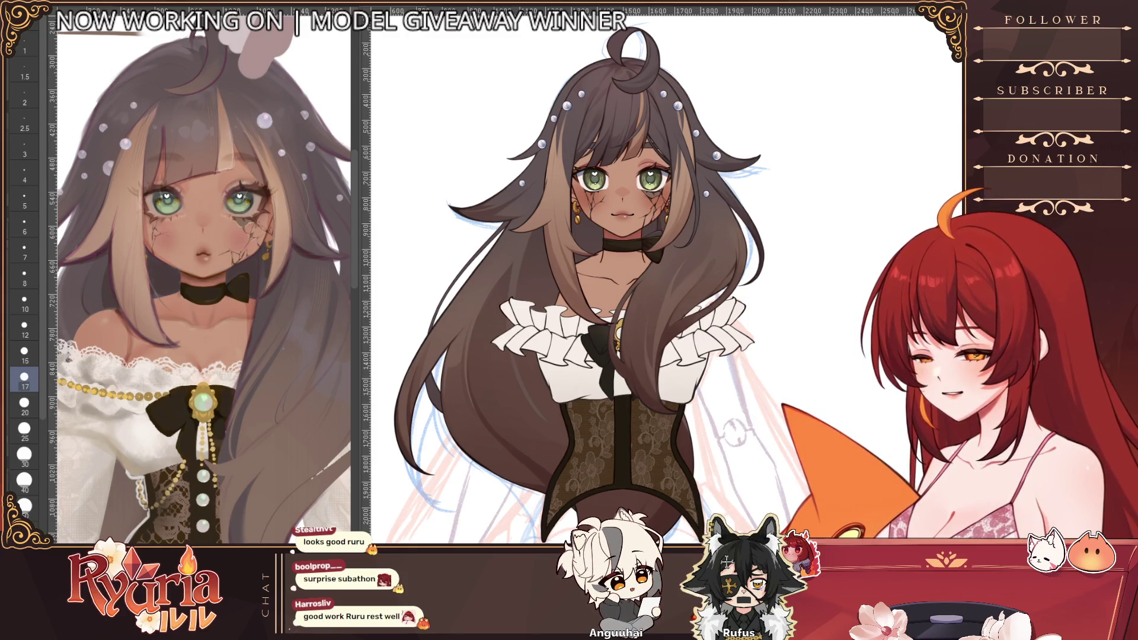
pyautogui.scroll(-1, 657, 276)
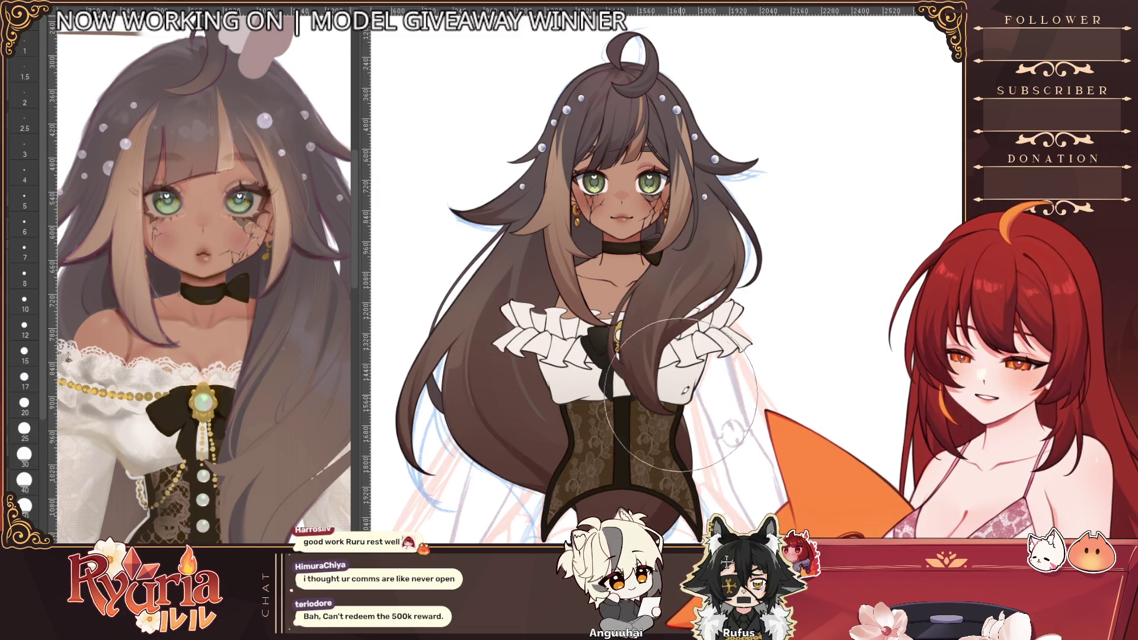
pyautogui.scroll(-3, 662, 383)
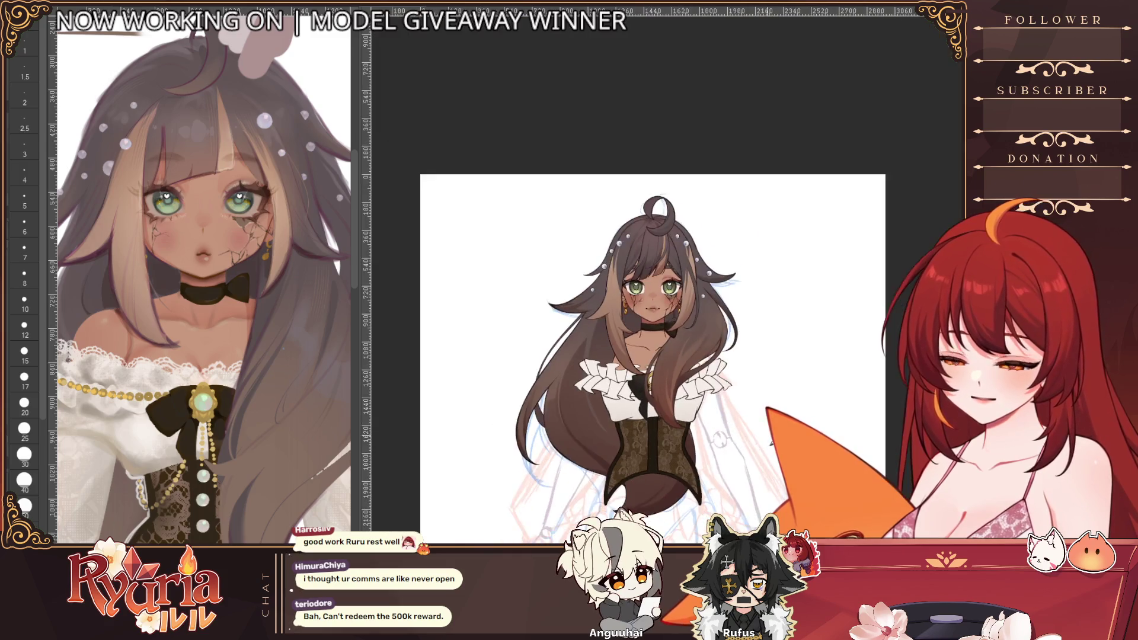
pyautogui.scroll(1, 663, 445)
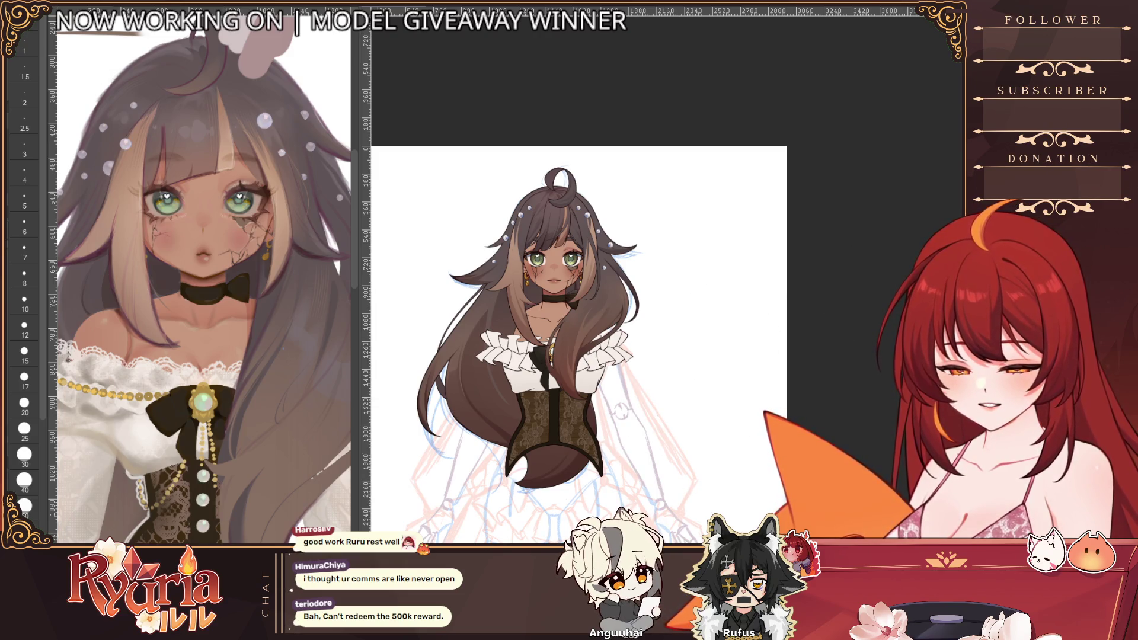
pyautogui.scroll(1, 573, 404)
pyautogui.scroll(1, 573, 405)
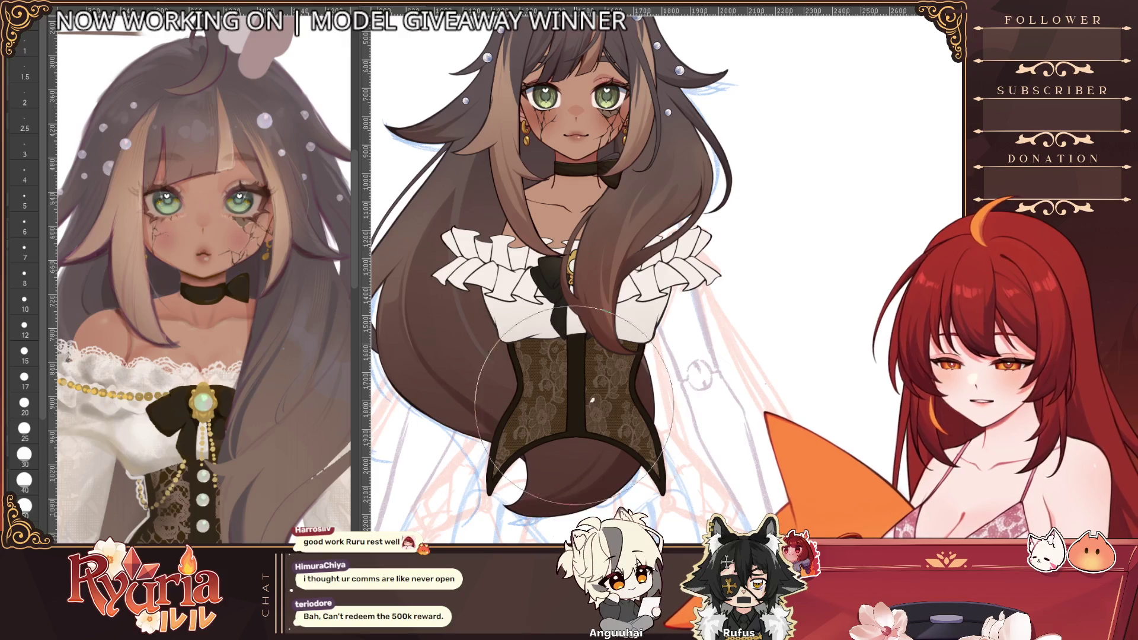
pyautogui.scroll(-1, 573, 404)
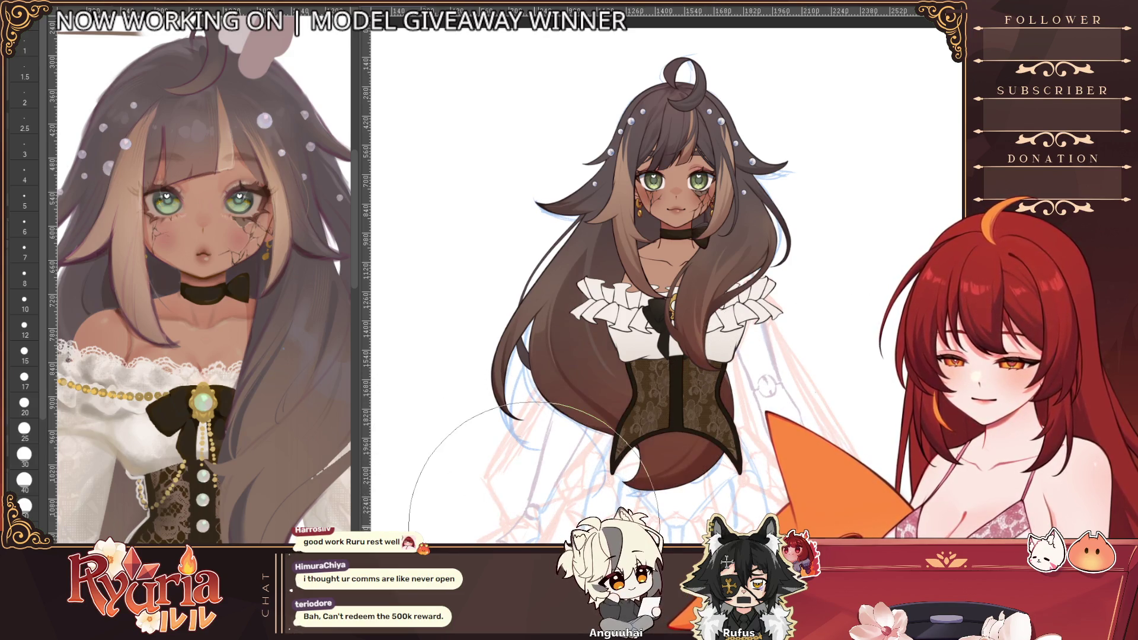
pyautogui.hotkey('ctrl', '-')
pyautogui.hotkey('ctrl', '-')
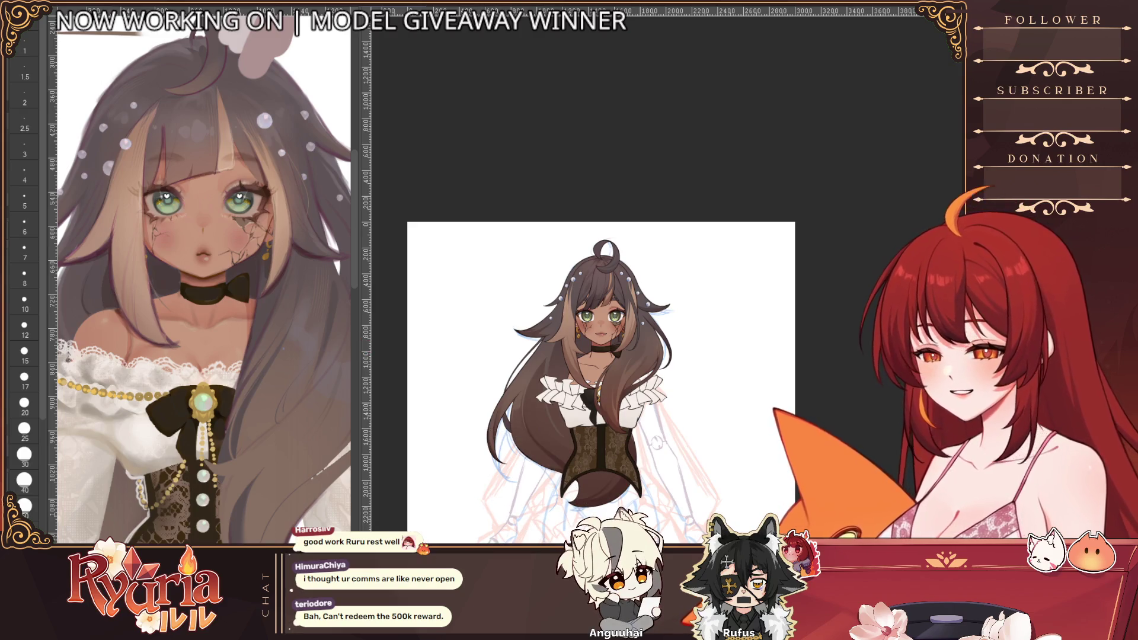
# - Paint a stroke extending the hair below the corset and toggle undo/redo to compare it
pyautogui.moveTo(674, 487); pyautogui.dragTo(650, 523)
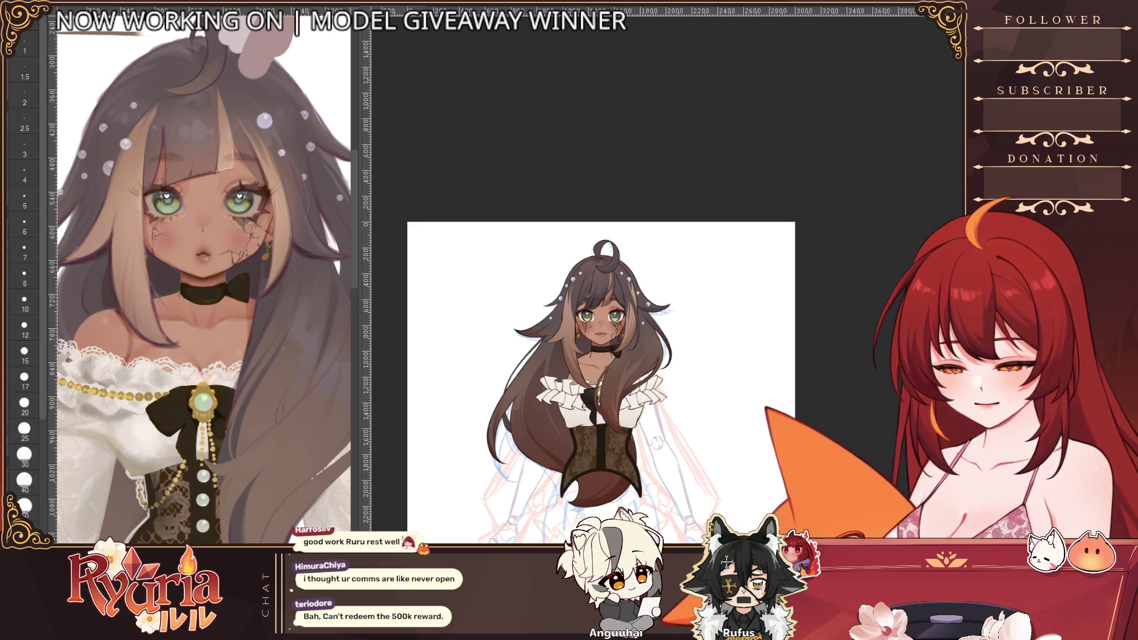
pyautogui.hotkey('ctrl', 'z')
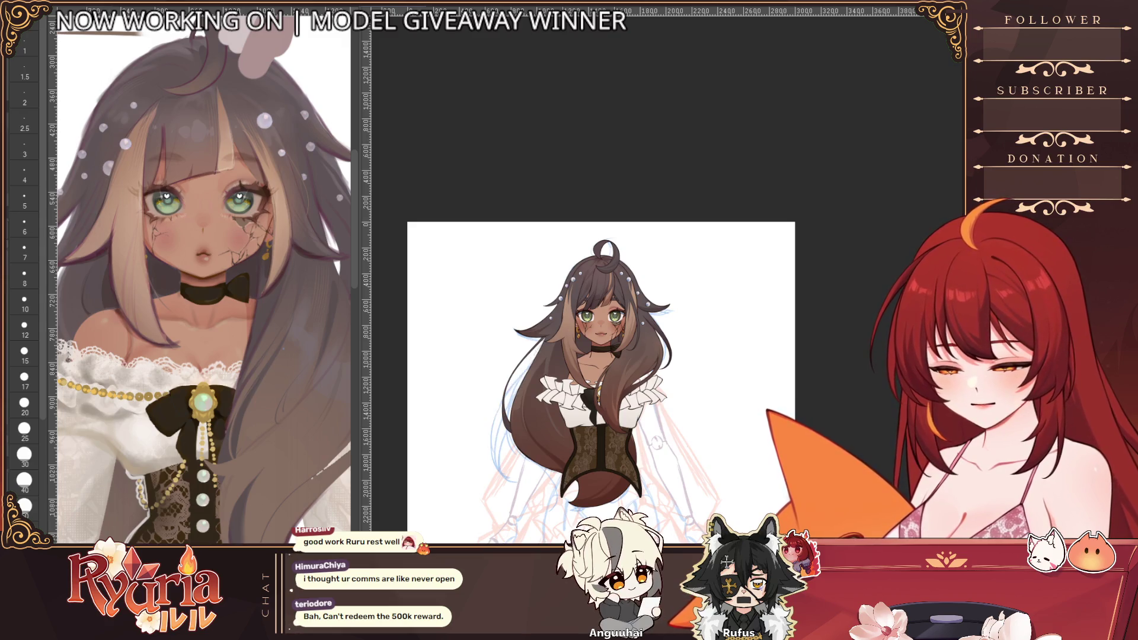
pyautogui.hotkey('ctrl', 'y')
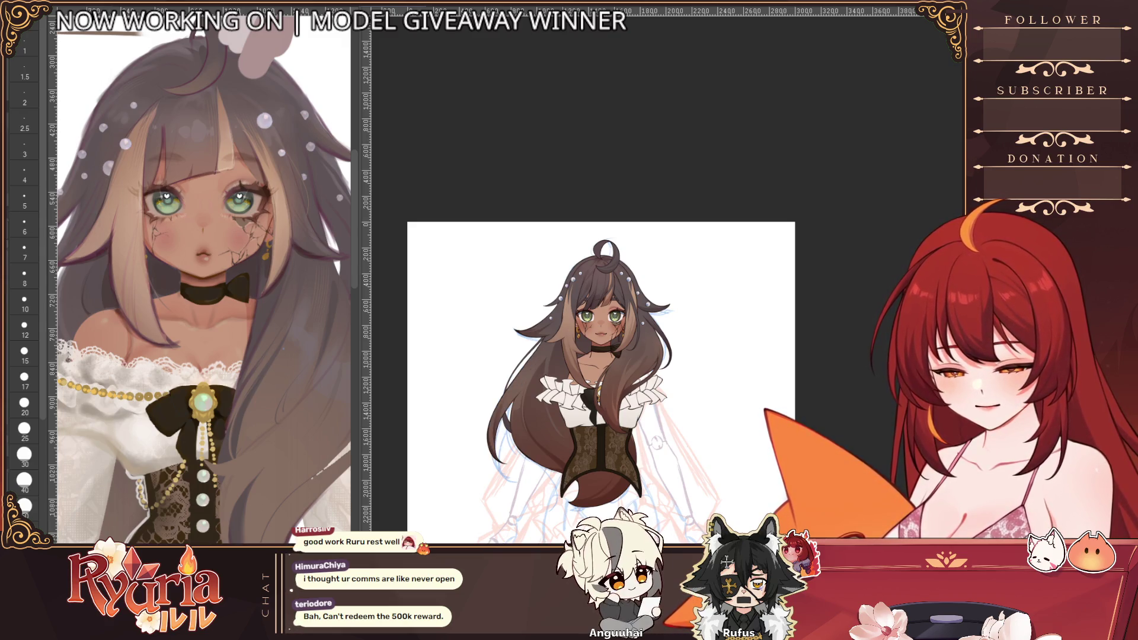
pyautogui.hotkey('ctrl', 'z')
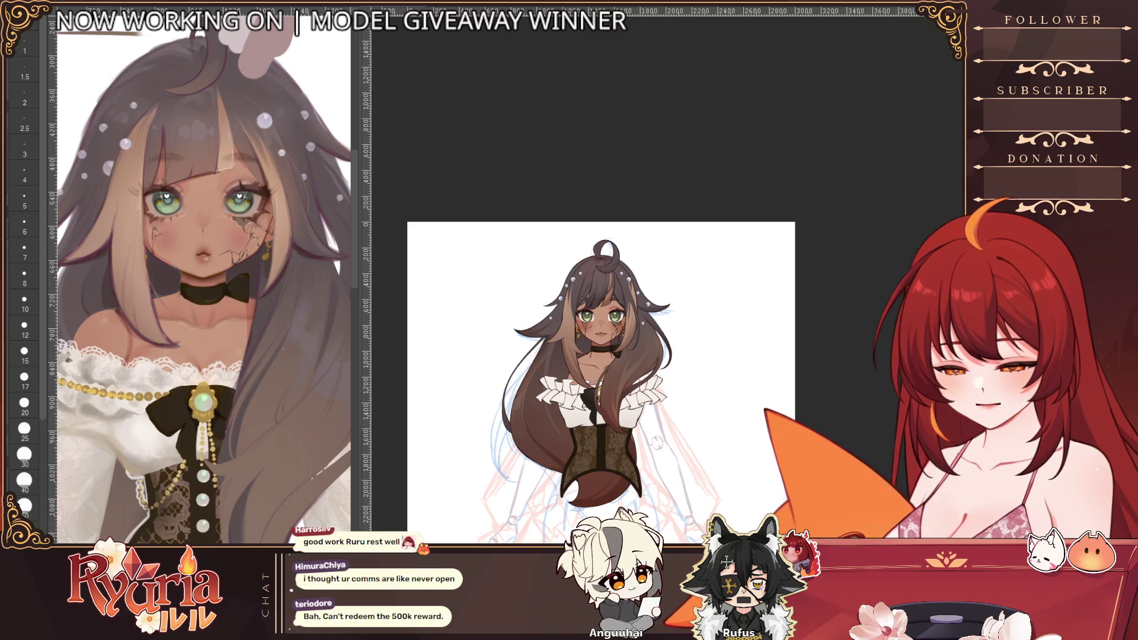
pyautogui.hotkey('ctrl', 'y')
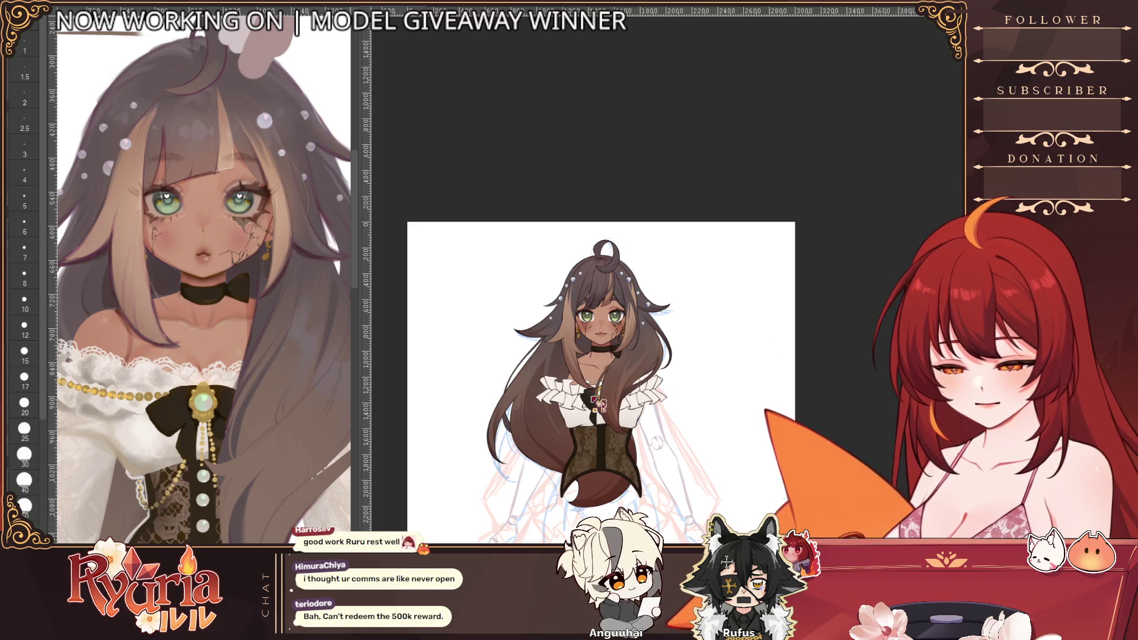
pyautogui.scroll(2, 595, 395)
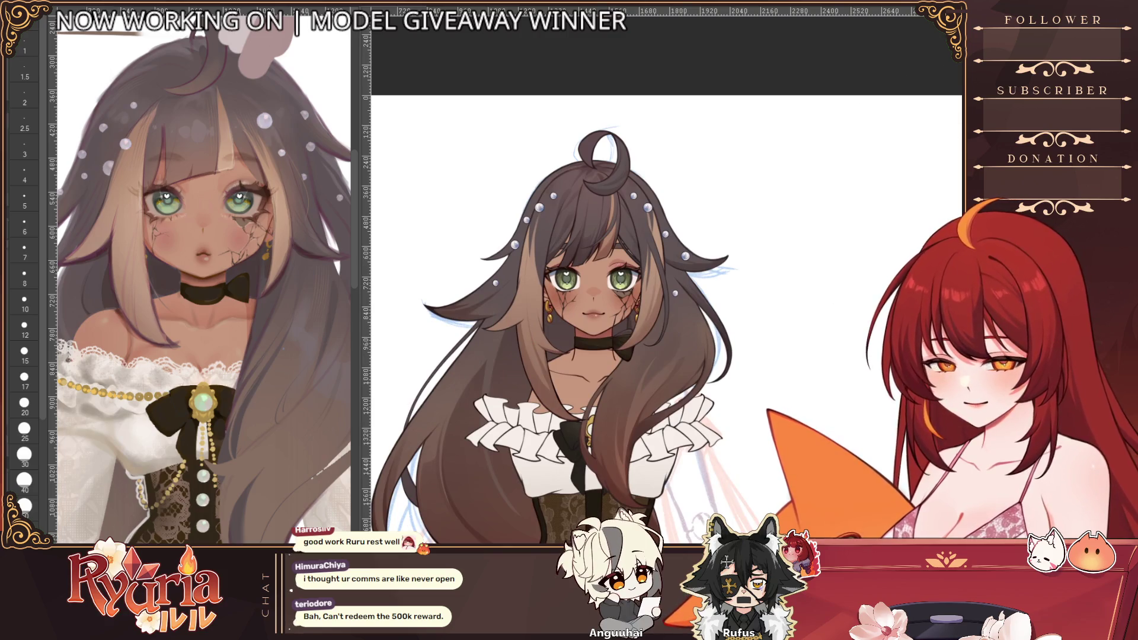
pyautogui.scroll(-2, 662, 275)
pyautogui.scroll(2, 662, 275)
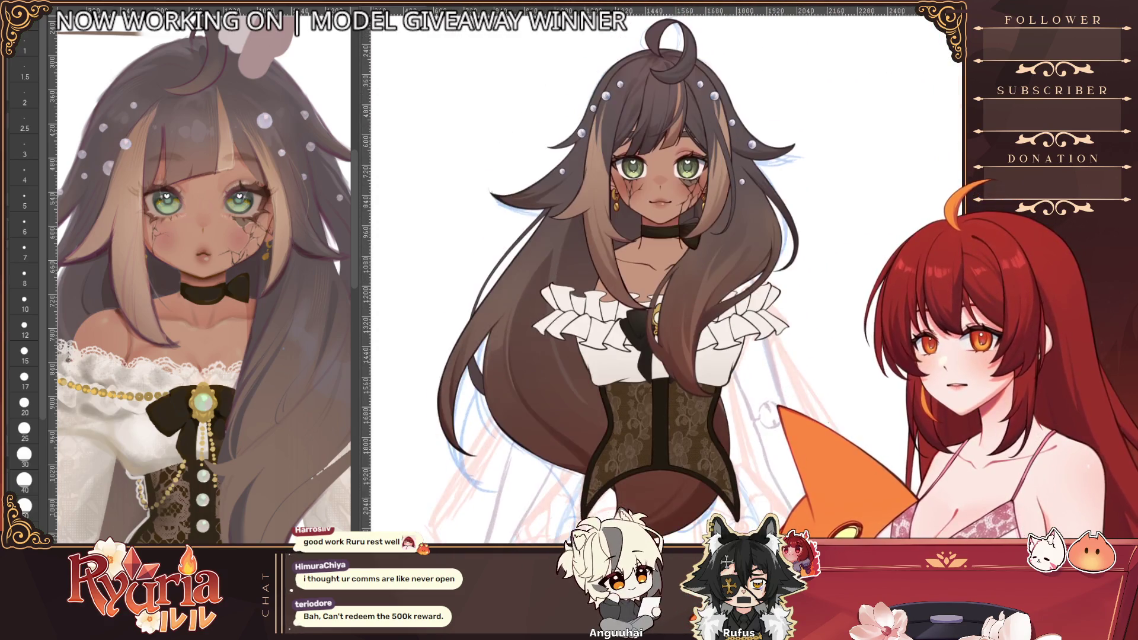
pyautogui.scroll(-2, 810, 269)
pyautogui.scroll(2, 810, 269)
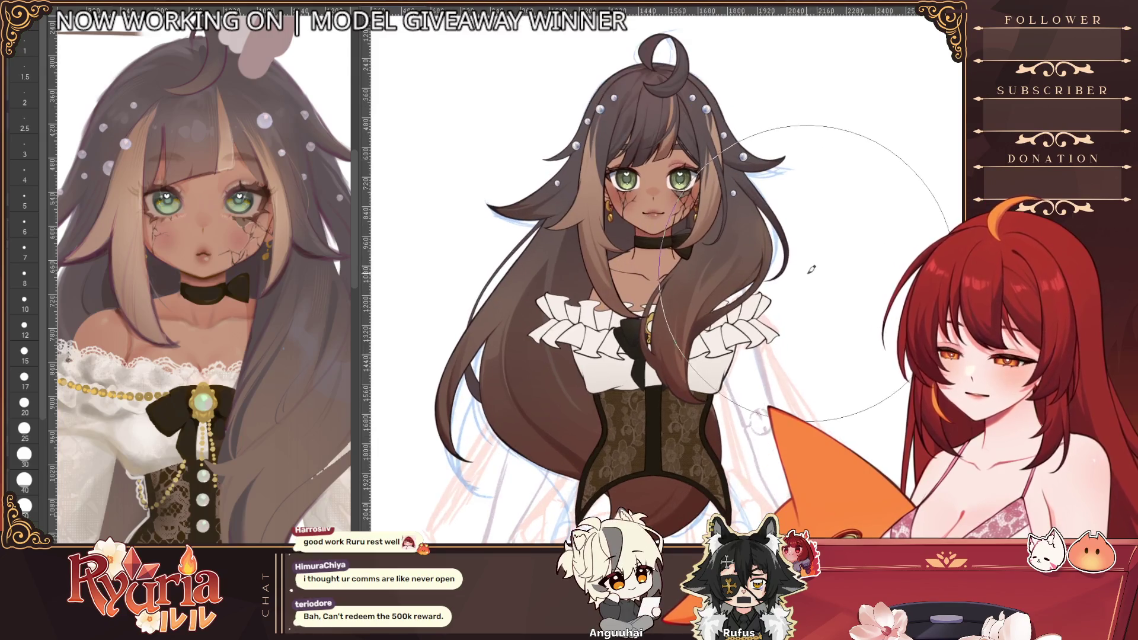
pyautogui.moveTo(810, 269); pyautogui.dragTo(689, 369)
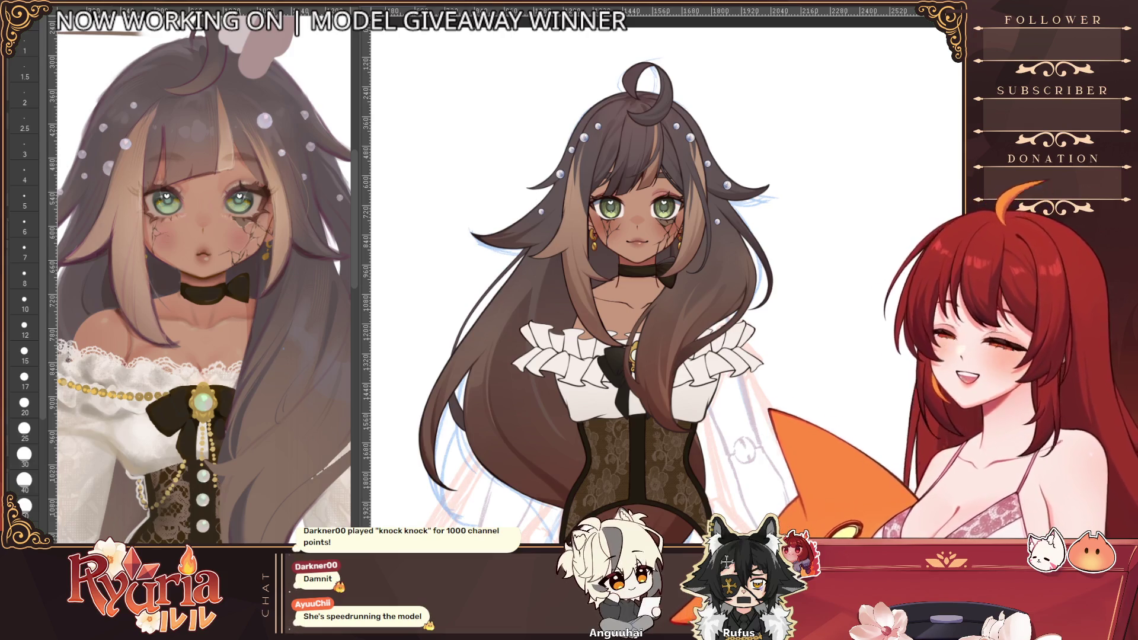
pyautogui.scroll(-3, 663, 284)
pyautogui.scroll(-1, 662, 285)
pyautogui.scroll(-1, 663, 285)
pyautogui.scroll(1, 657, 302)
pyautogui.scroll(-1, 658, 302)
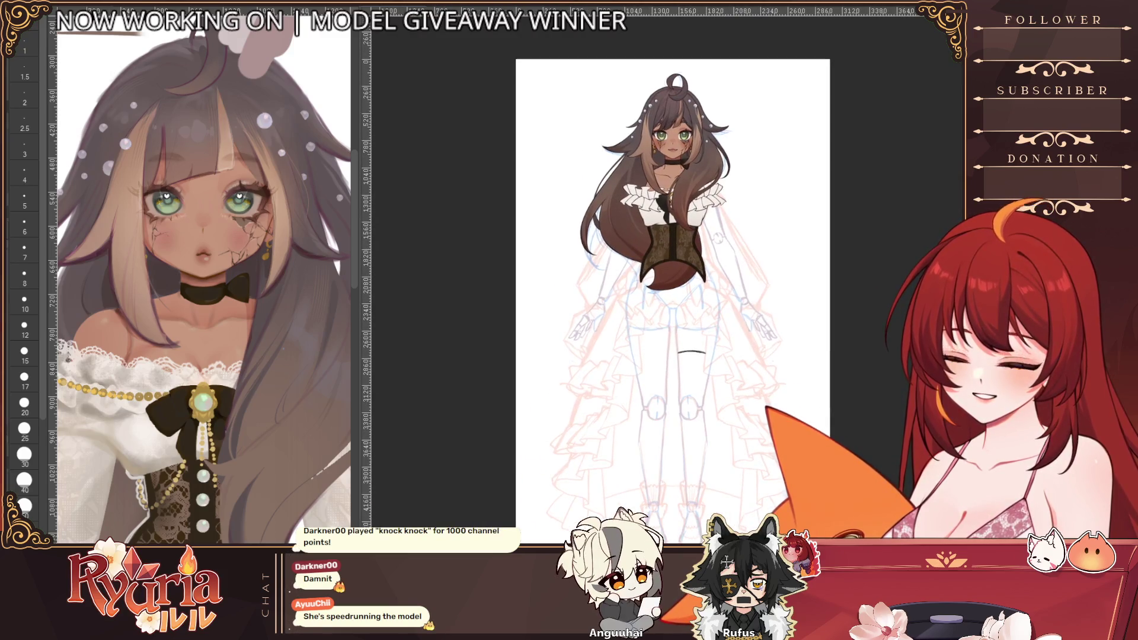
pyautogui.scroll(1, 836, 323)
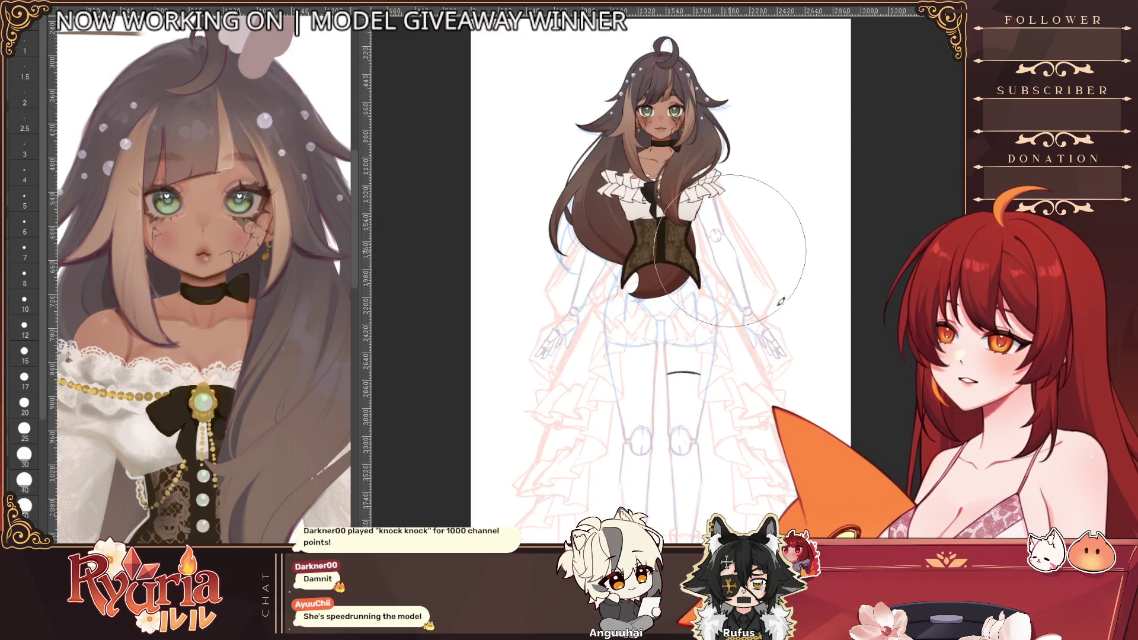
pyautogui.scroll(-1, 837, 323)
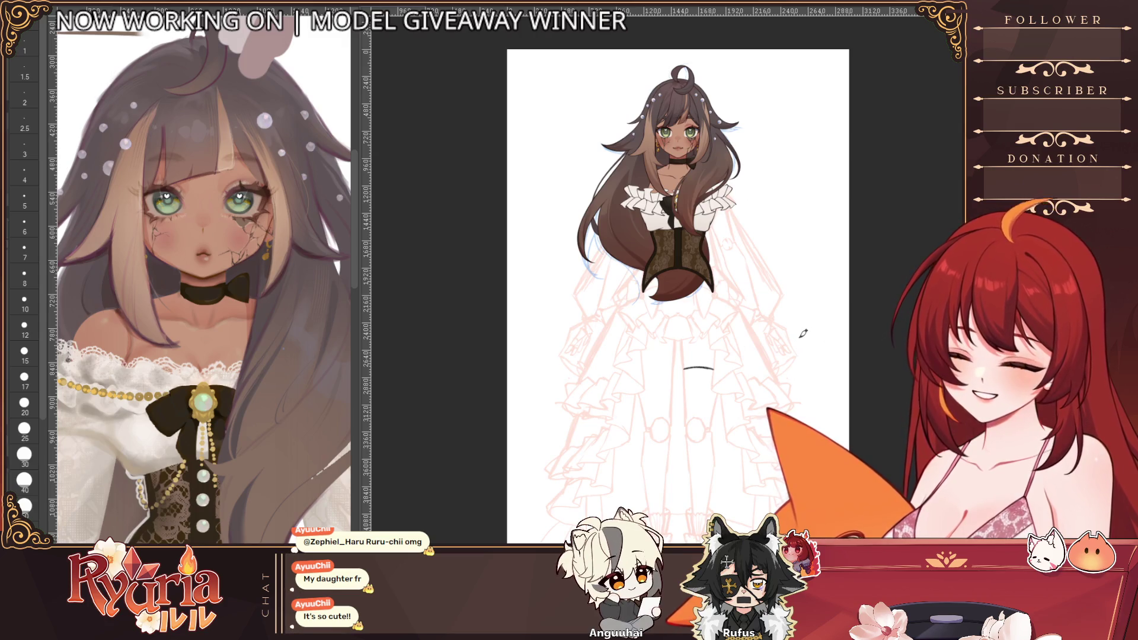
pyautogui.scroll(1, 761, 152)
pyautogui.scroll(1, 756, 121)
pyautogui.scroll(1, 765, 141)
pyautogui.scroll(-1, 763, 140)
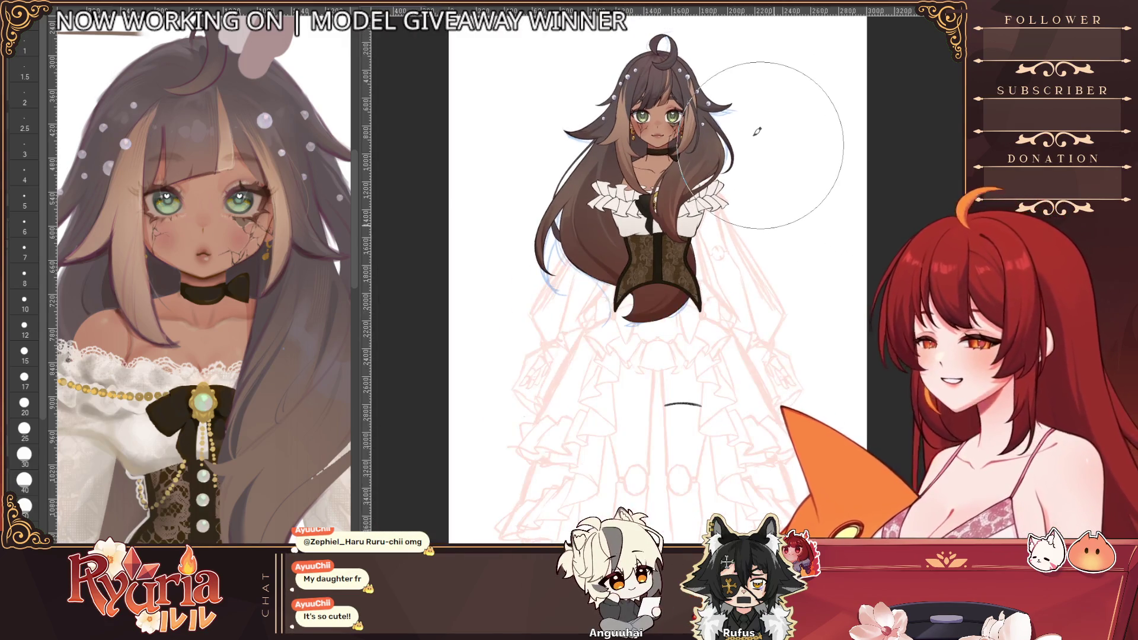
pyautogui.scroll(1, 703, 98)
pyautogui.scroll(1, 669, 73)
pyautogui.scroll(1, 670, 73)
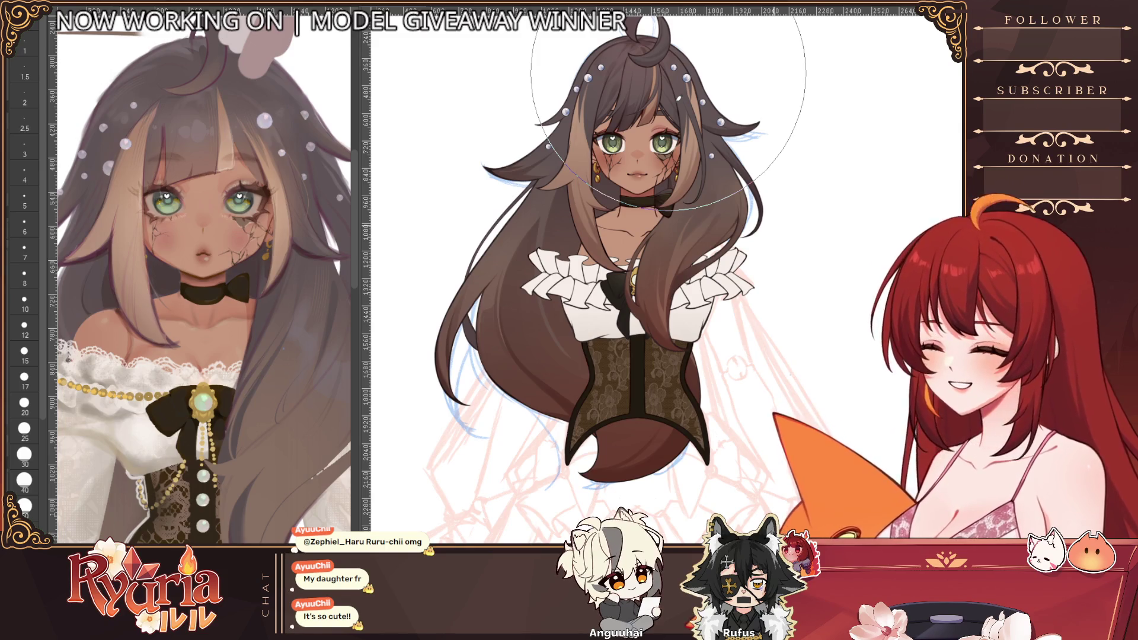
pyautogui.scroll(-1, 713, 161)
pyautogui.scroll(1, 713, 161)
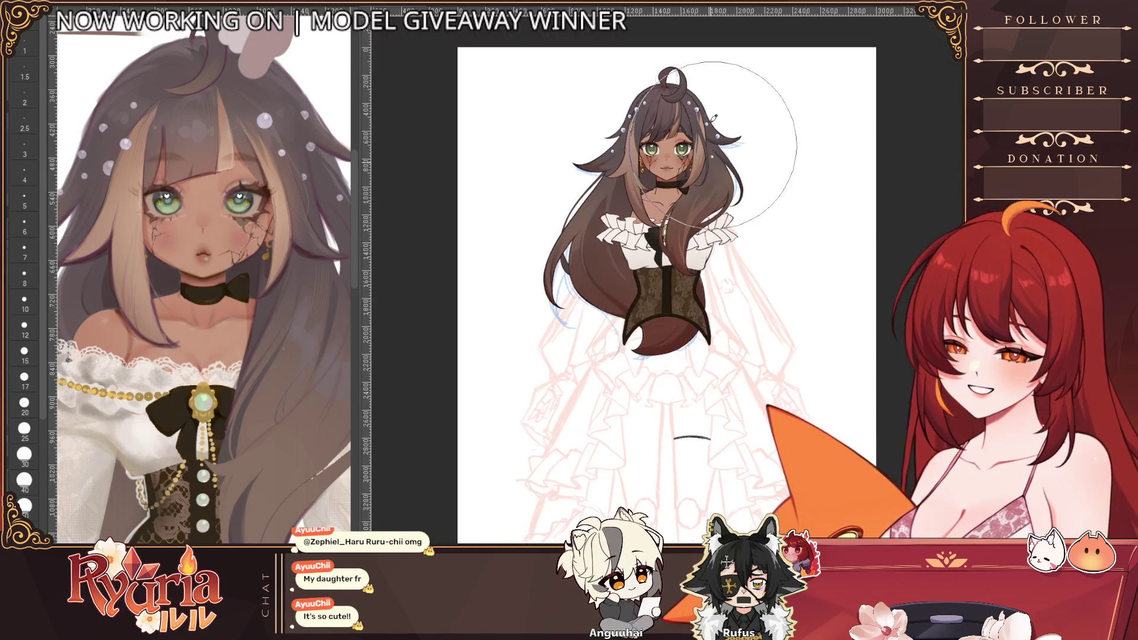
pyautogui.scroll(1, 714, 133)
pyautogui.scroll(1, 712, 68)
pyautogui.scroll(-1, 712, 68)
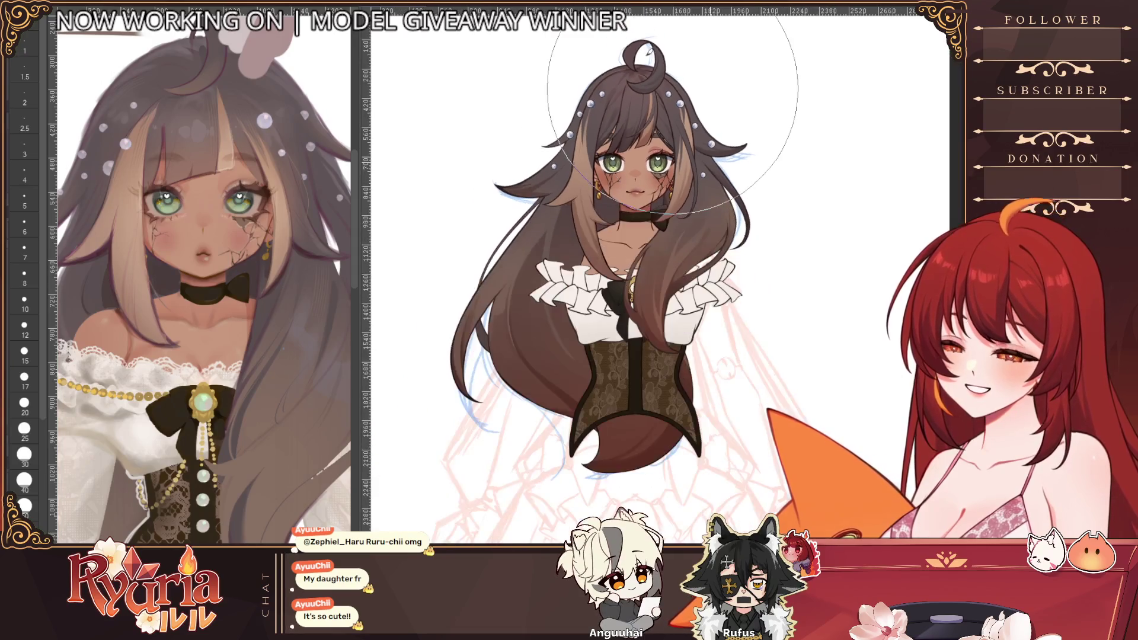
pyautogui.scroll(1, 746, 125)
pyautogui.scroll(1, 782, 191)
pyautogui.scroll(-1, 782, 191)
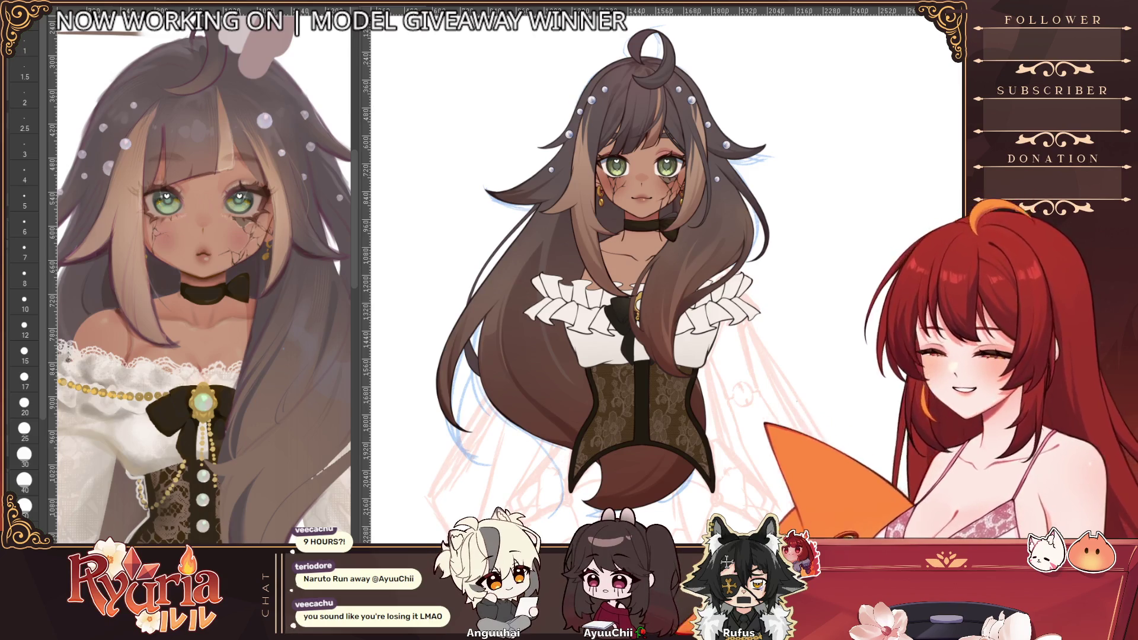
pyautogui.scroll(-3, 663, 294)
pyautogui.scroll(2, 663, 293)
pyautogui.scroll(-2, 662, 294)
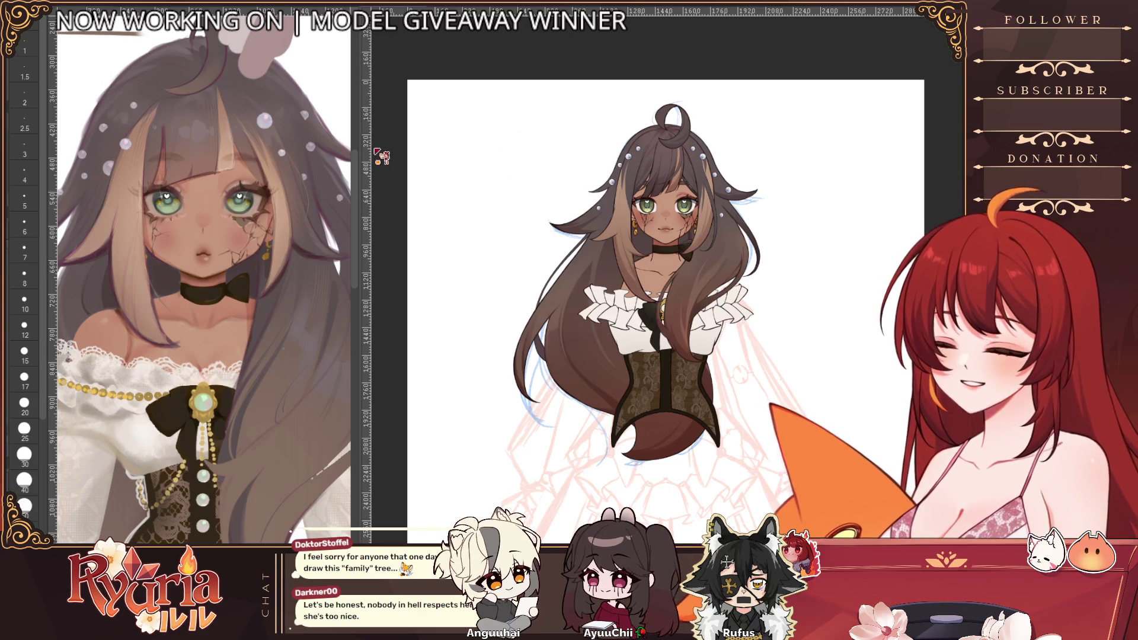
# - Switch to the other open blank practice canvas
pyautogui.hotkey('ctrl', 'Tab')
# - Test a thinner brush with a scribble on the blank canvas, then clear the layer
pyautogui.press('[')
pyautogui.press('[')
pyautogui.press('[')
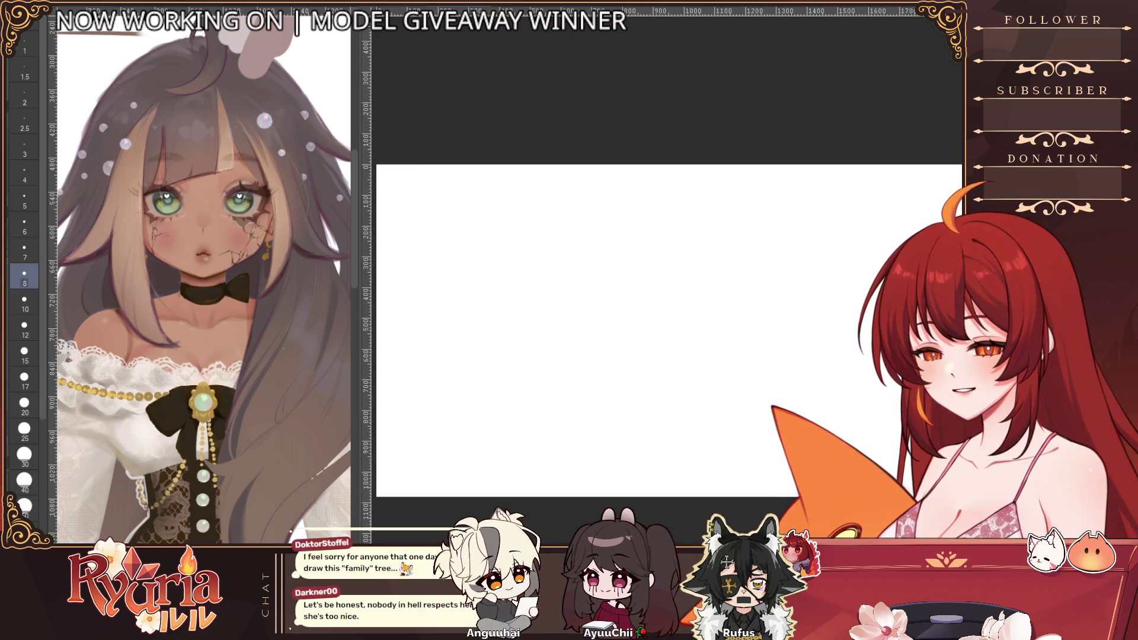
pyautogui.moveTo(625, 379)
pyautogui.mouseDown()
pyautogui.moveTo(554, 323)
pyautogui.moveTo(749, 216)
pyautogui.moveTo(676, 444)
pyautogui.moveTo(578, 347)
pyautogui.moveTo(765, 427)
pyautogui.moveTo(773, 289)
pyautogui.moveTo(734, 199)
pyautogui.mouseUp()
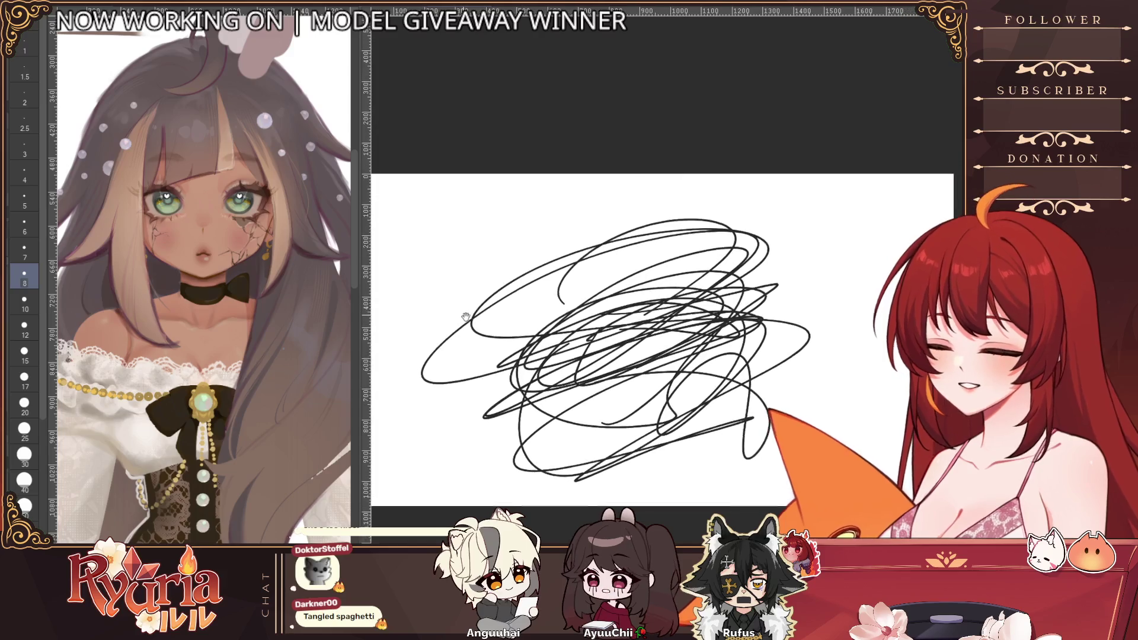
pyautogui.press('Delete')
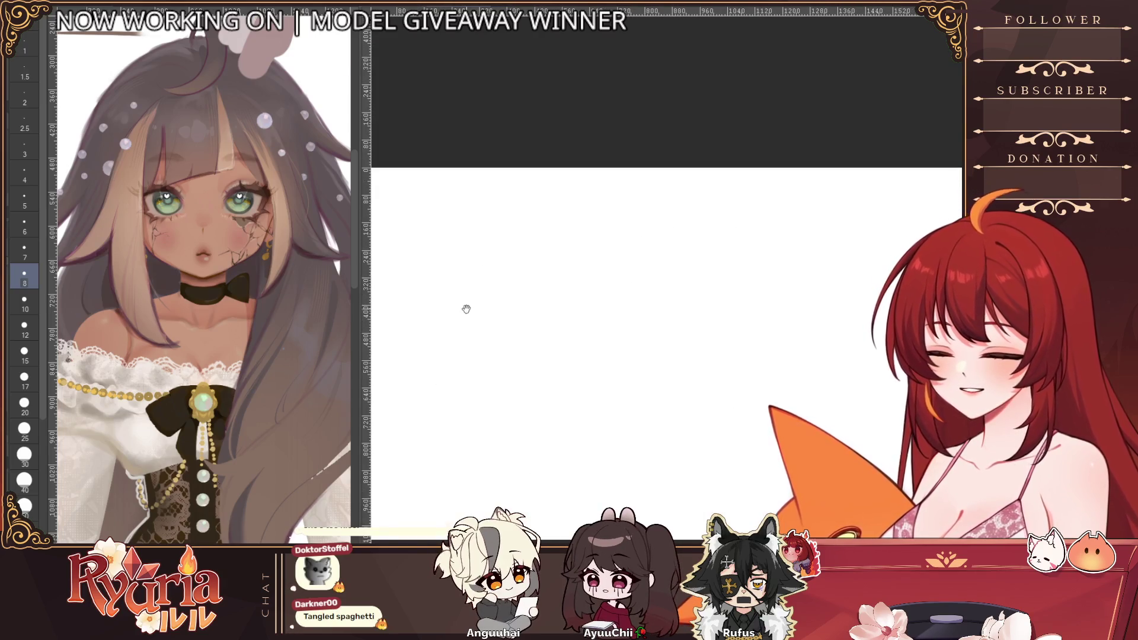
pyautogui.scroll(1, 467, 289)
# - Handwrite Zeis with ruru below it, then cross out Zeis and make room for more notes
pyautogui.press('[')
pyautogui.press('[')
pyautogui.press('[')
pyautogui.scroll(1, 499, 239)
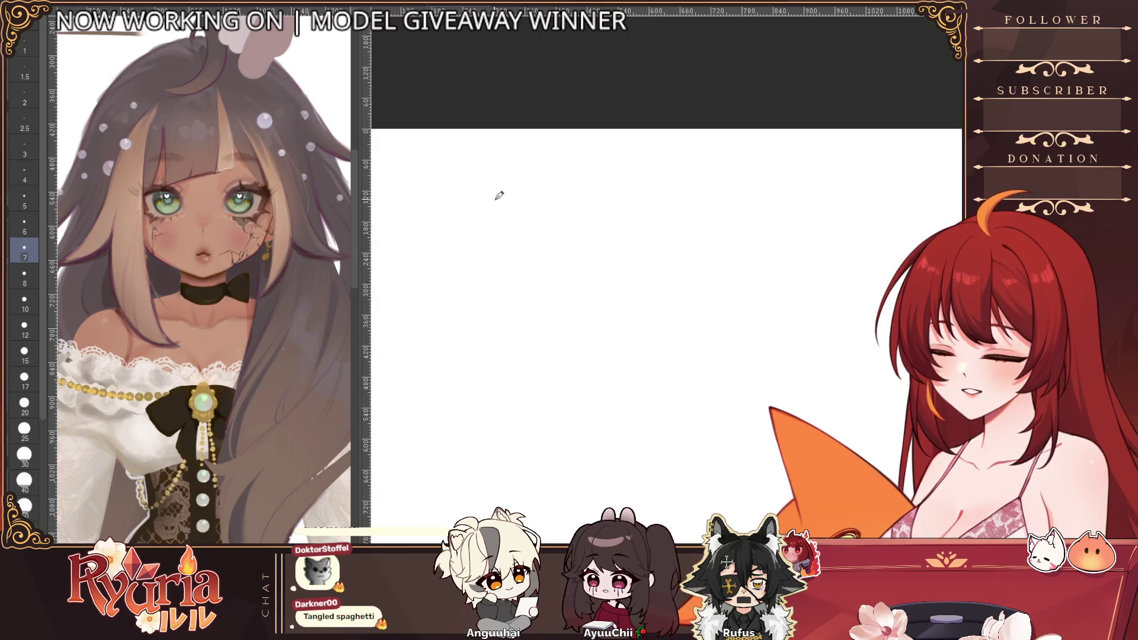
pyautogui.moveTo(490, 196); pyautogui.dragTo(495, 204)
pyautogui.moveTo(500, 198); pyautogui.dragTo(513, 203)
pyautogui.click(513, 188)
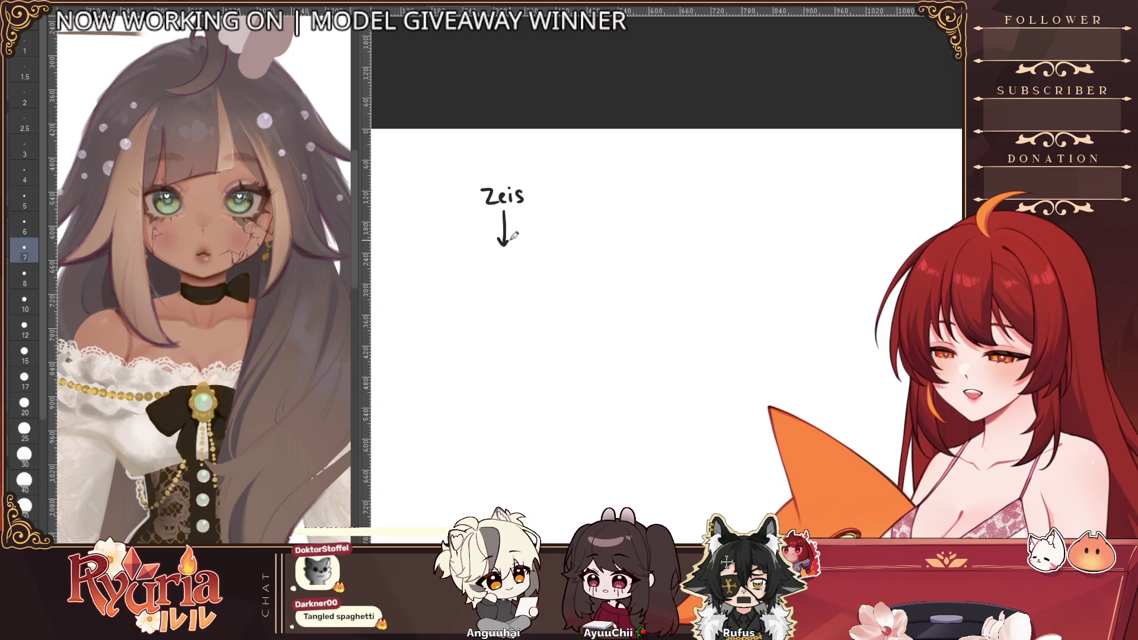
pyautogui.moveTo(502, 276)
pyautogui.mouseDown()
pyautogui.moveTo(509, 266)
pyautogui.moveTo(516, 275)
pyautogui.mouseUp()
pyautogui.moveTo(449, 212); pyautogui.dragTo(559, 180)
pyautogui.moveTo(463, 178); pyautogui.dragTo(526, 214)
pyautogui.moveTo(523, 391); pyautogui.dragTo(616, 369)
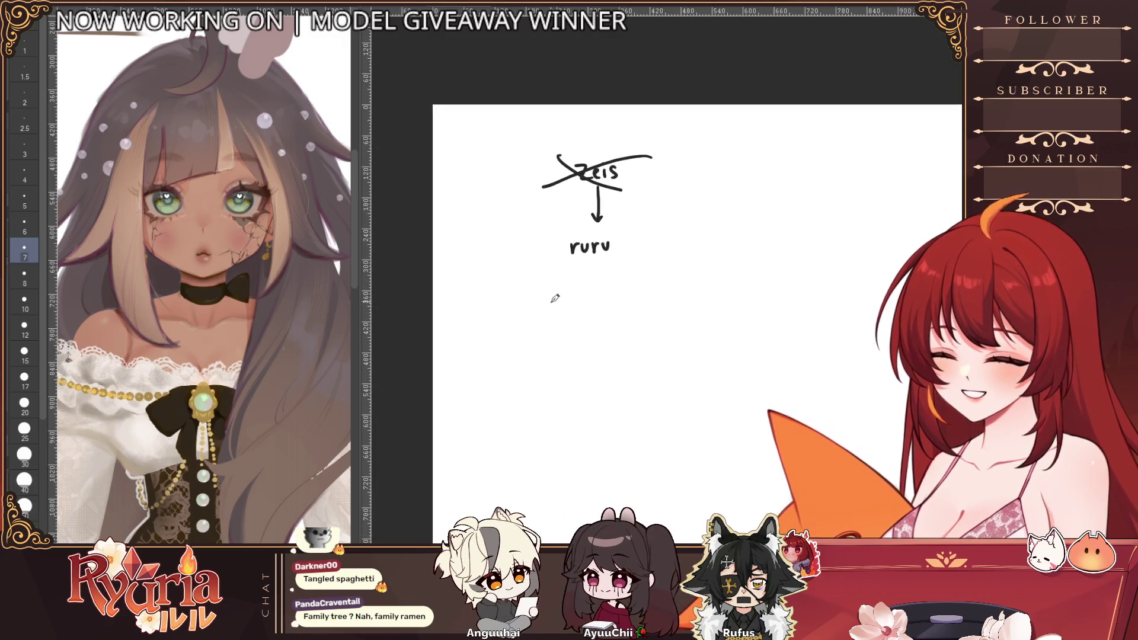
# - Add the next names and toto, linking them to ruru with arrows, undoing stray strokes
pyautogui.moveTo(556, 311)
pyautogui.mouseDown()
pyautogui.moveTo(519, 302)
pyautogui.moveTo(521, 278)
pyautogui.moveTo(536, 267)
pyautogui.moveTo(576, 277)
pyautogui.moveTo(644, 270)
pyautogui.mouseUp()
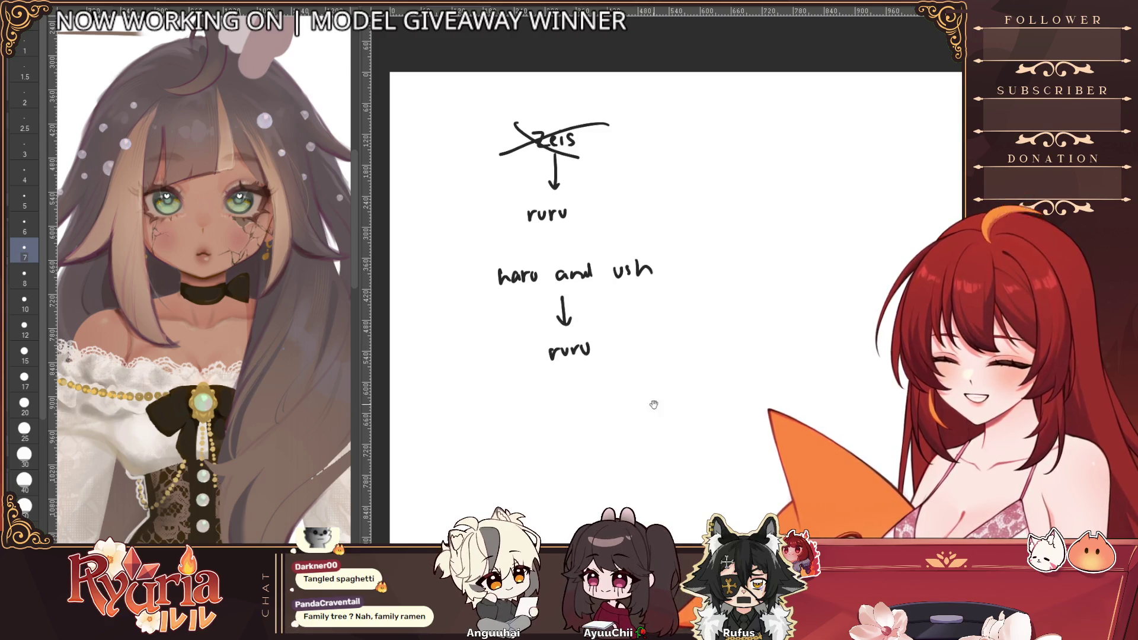
pyautogui.moveTo(654, 405); pyautogui.dragTo(631, 377)
pyautogui.moveTo(575, 323); pyautogui.dragTo(662, 316)
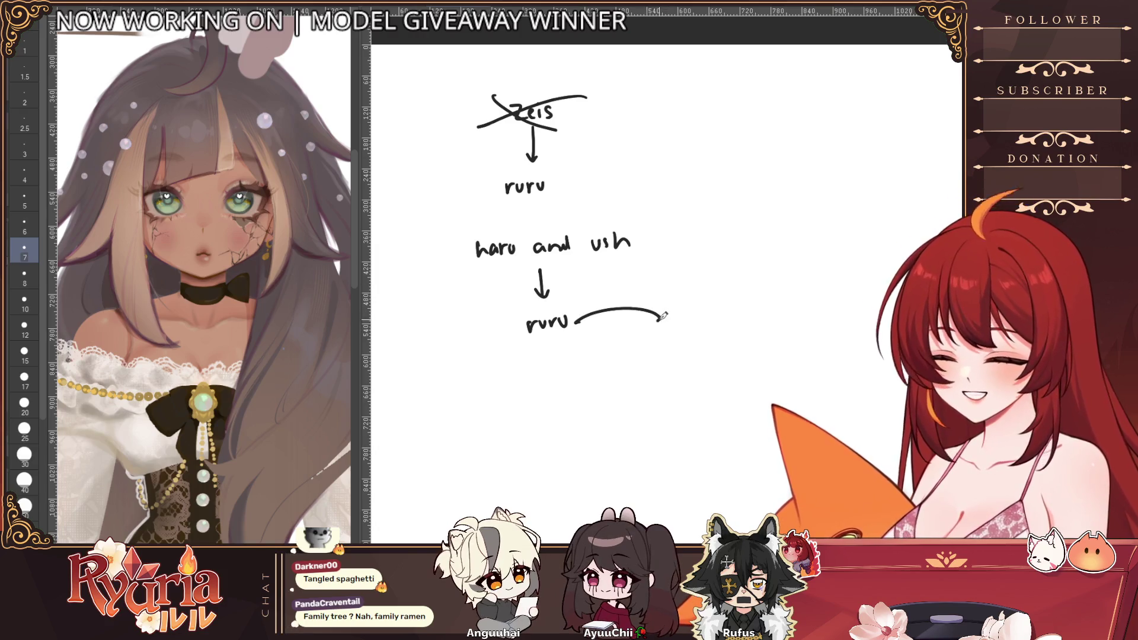
pyautogui.hotkey('ctrl', 'z')
pyautogui.moveTo(584, 321)
pyautogui.mouseDown()
pyautogui.moveTo(666, 309)
pyautogui.moveTo(673, 241)
pyautogui.moveTo(749, 211)
pyautogui.mouseUp()
pyautogui.moveTo(704, 260)
pyautogui.mouseDown()
pyautogui.moveTo(705, 301)
pyautogui.moveTo(719, 288)
pyautogui.mouseUp()
pyautogui.moveTo(690, 335)
pyautogui.mouseDown()
pyautogui.moveTo(736, 318)
pyautogui.moveTo(611, 326)
pyautogui.mouseUp()
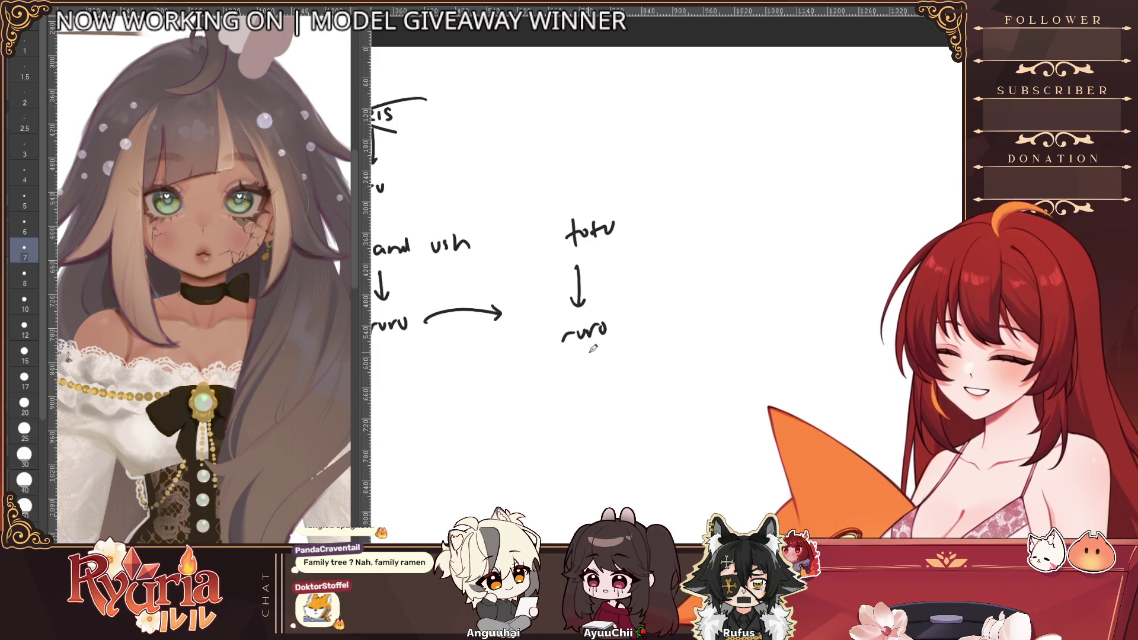
pyautogui.moveTo(584, 346); pyautogui.dragTo(727, 342)
pyautogui.hotkey('ctrl', 'z')
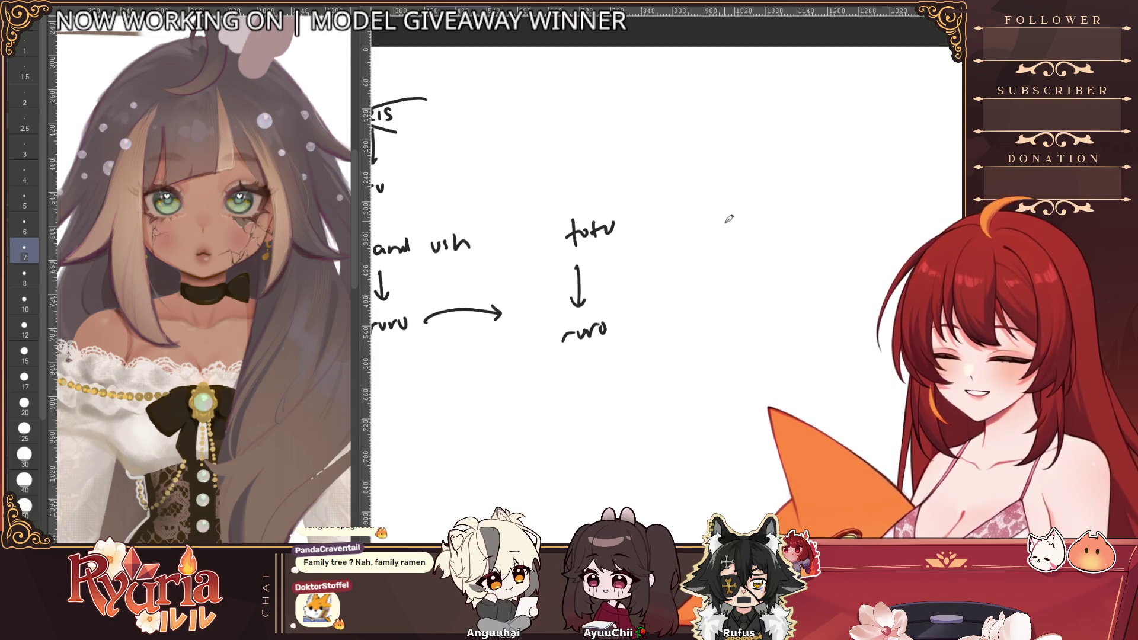
# - Write ayuu + alastor beside toto and an arrow from ruru labelled married and dad
pyautogui.moveTo(686, 219)
pyautogui.mouseDown()
pyautogui.moveTo(706, 240)
pyautogui.moveTo(761, 215)
pyautogui.moveTo(805, 219)
pyautogui.mouseUp()
pyautogui.hotkey('ctrl', 'z')
pyautogui.moveTo(817, 211); pyautogui.dragTo(829, 209)
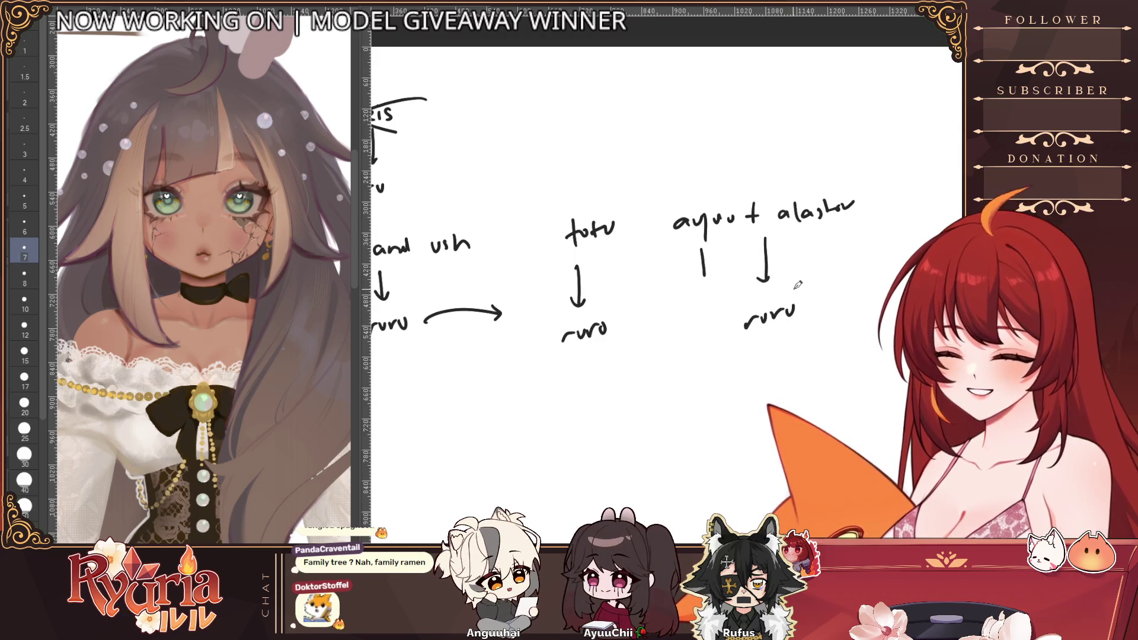
pyautogui.scroll(-2, 797, 284)
pyautogui.scroll(1, 798, 284)
pyautogui.moveTo(605, 343); pyautogui.dragTo(605, 405)
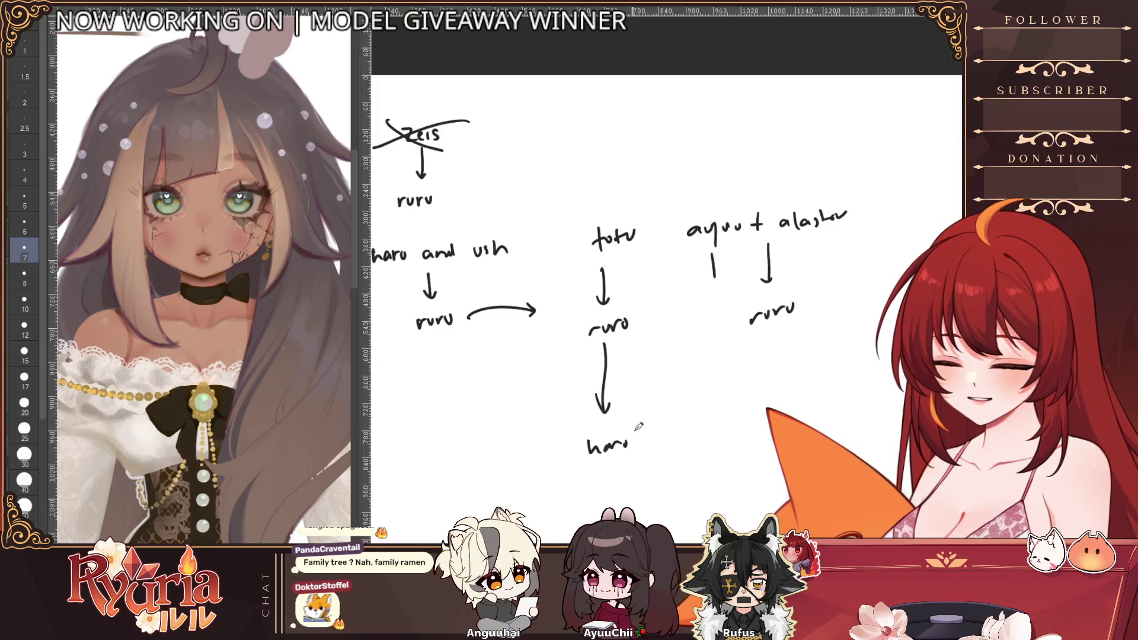
pyautogui.hotkey('ctrl', 'z')
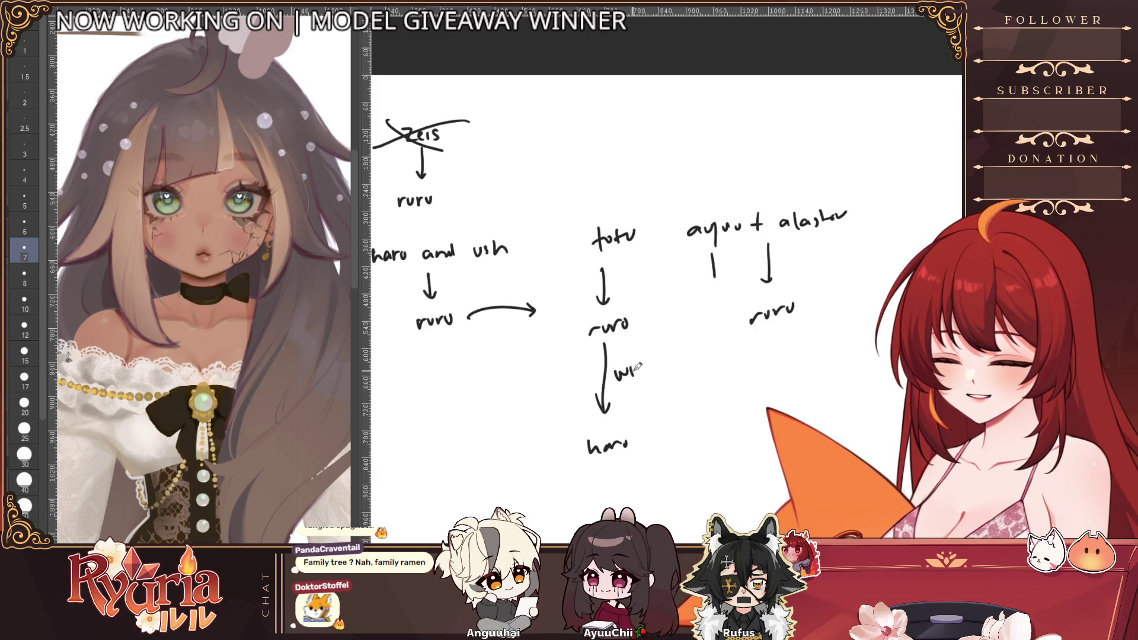
pyautogui.moveTo(645, 366); pyautogui.dragTo(660, 357)
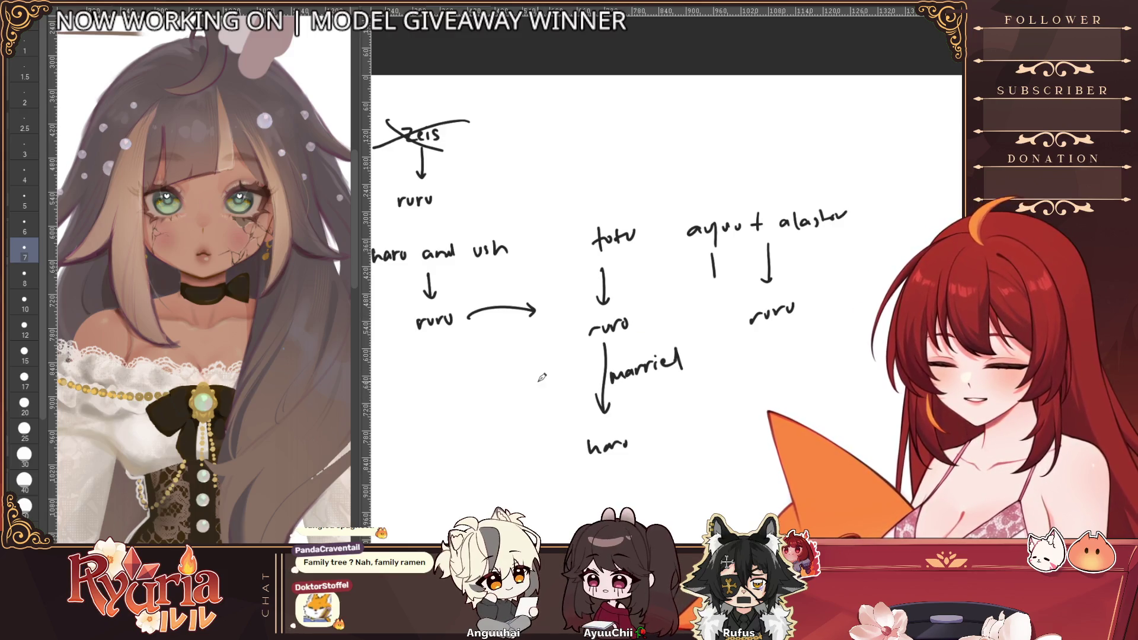
pyautogui.moveTo(569, 383); pyautogui.dragTo(572, 368)
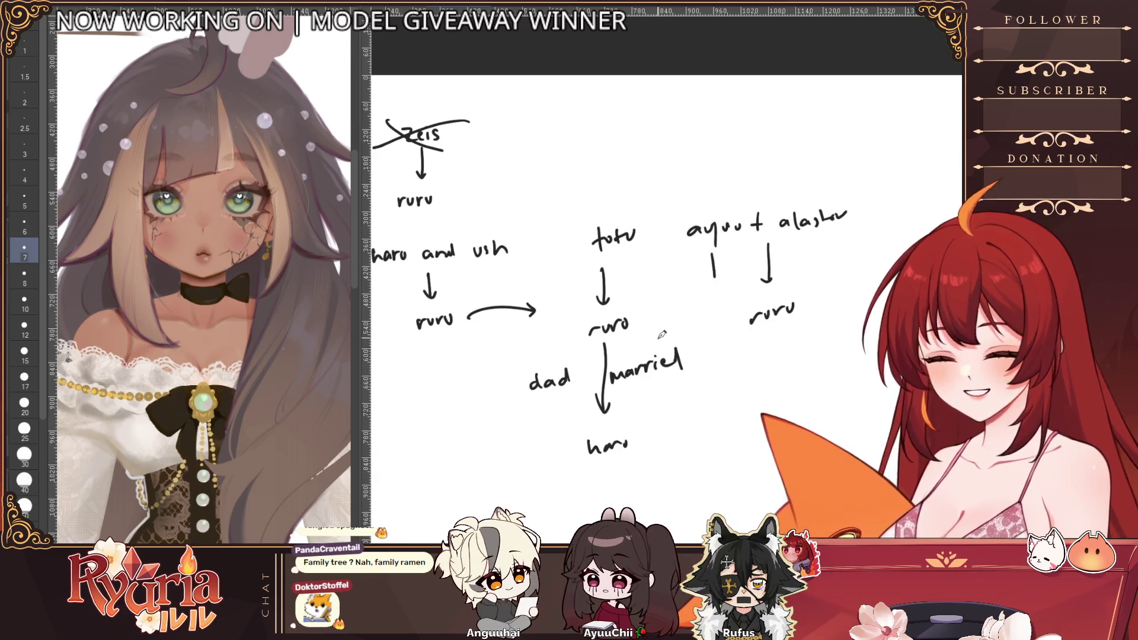
# - Draw a big arc from ruro to alastor and undo it
pyautogui.moveTo(587, 313); pyautogui.dragTo(784, 221)
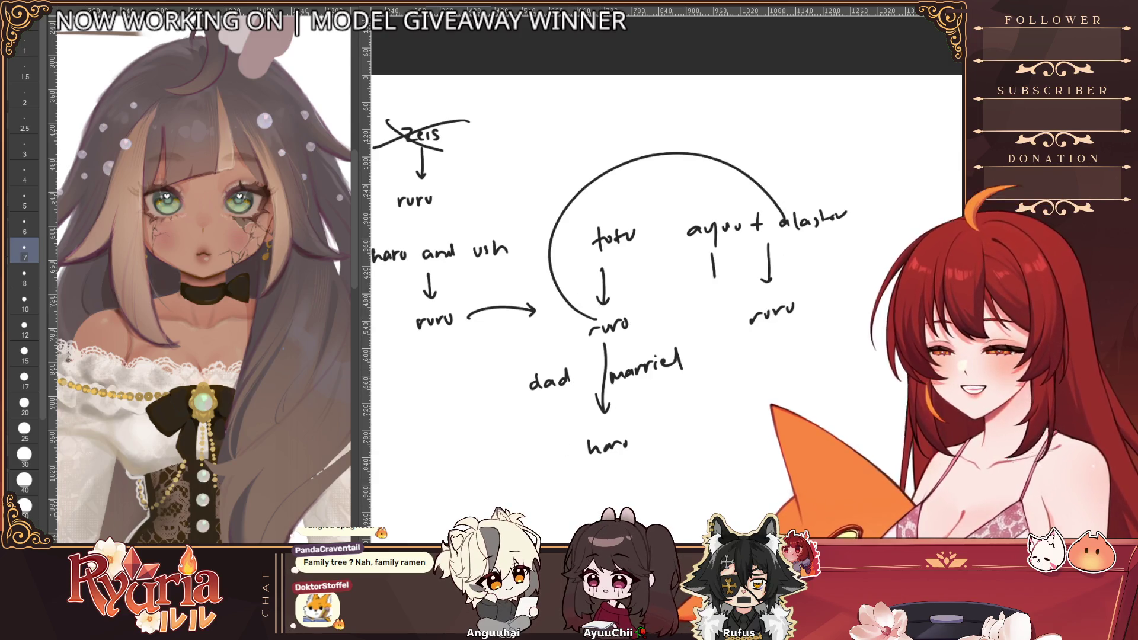
pyautogui.hotkey('ctrl', 'z')
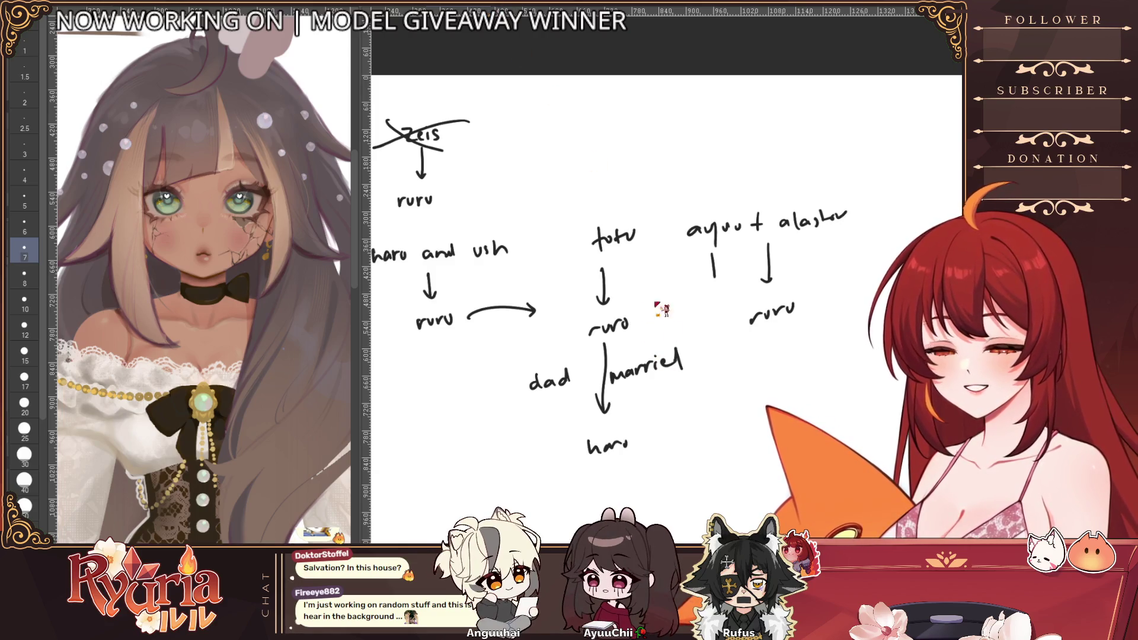
# - Switch back to the character artwork document
pyautogui.hotkey('ctrl', 'Tab')
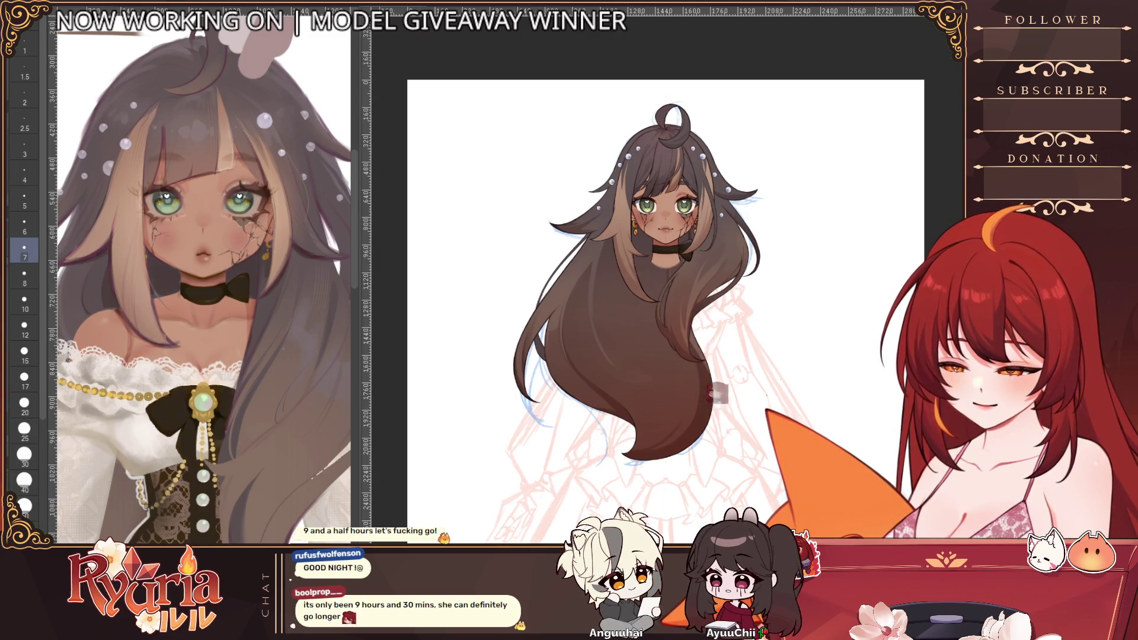
# - Hide the hair, face, frill collar, skin, blouse and corset layers, leaving the line sketch
pyautogui.hotkey('ctrl', ',')
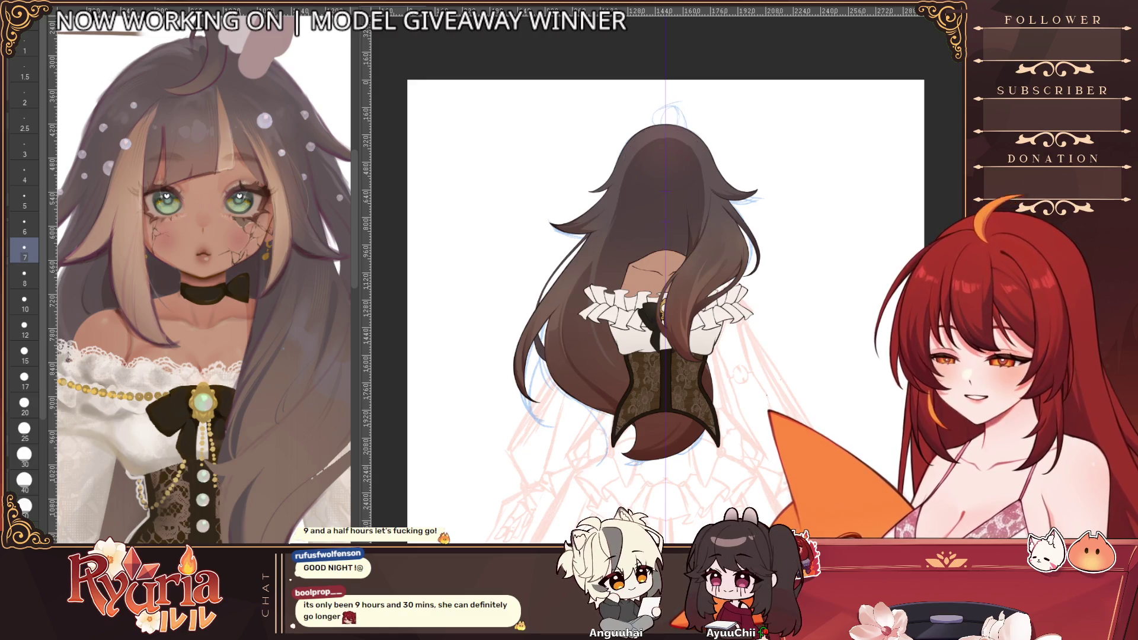
pyautogui.hotkey('ctrl', ',')
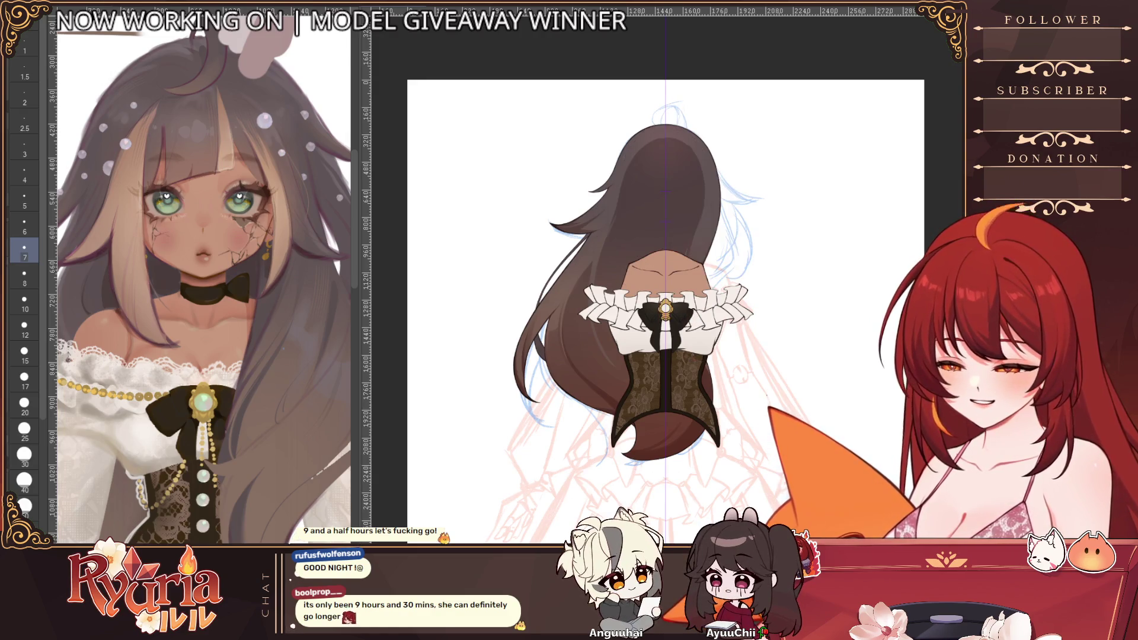
pyautogui.hotkey('ctrl', ',')
pyautogui.hotkey('ctrl', ',')
pyautogui.hotkey('ctrl', ',')
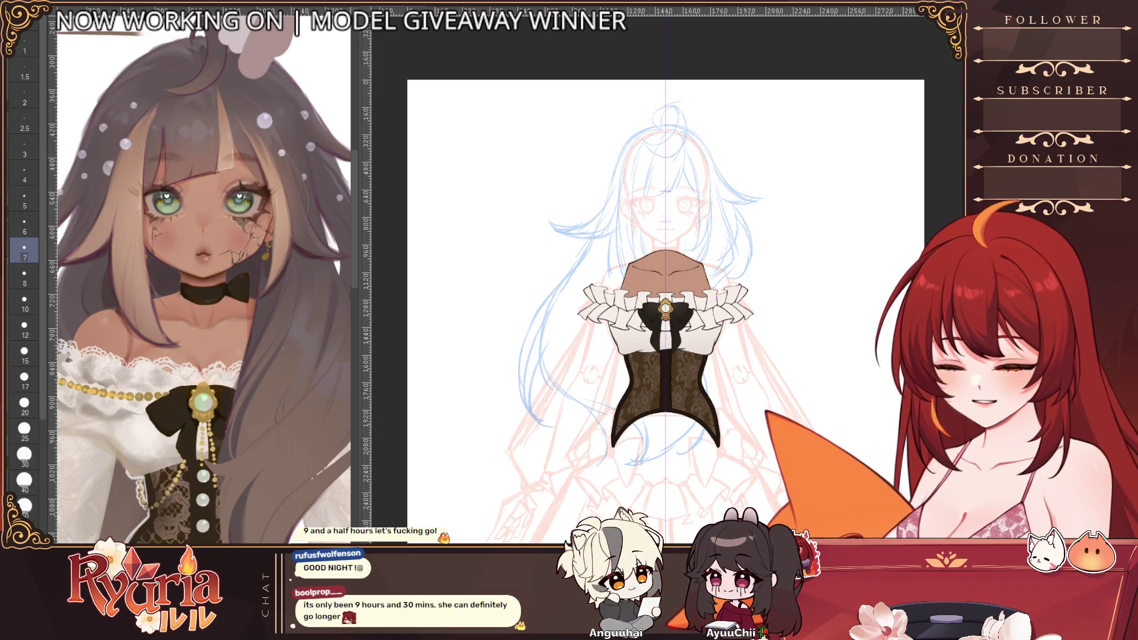
pyautogui.hotkey('ctrl', ',')
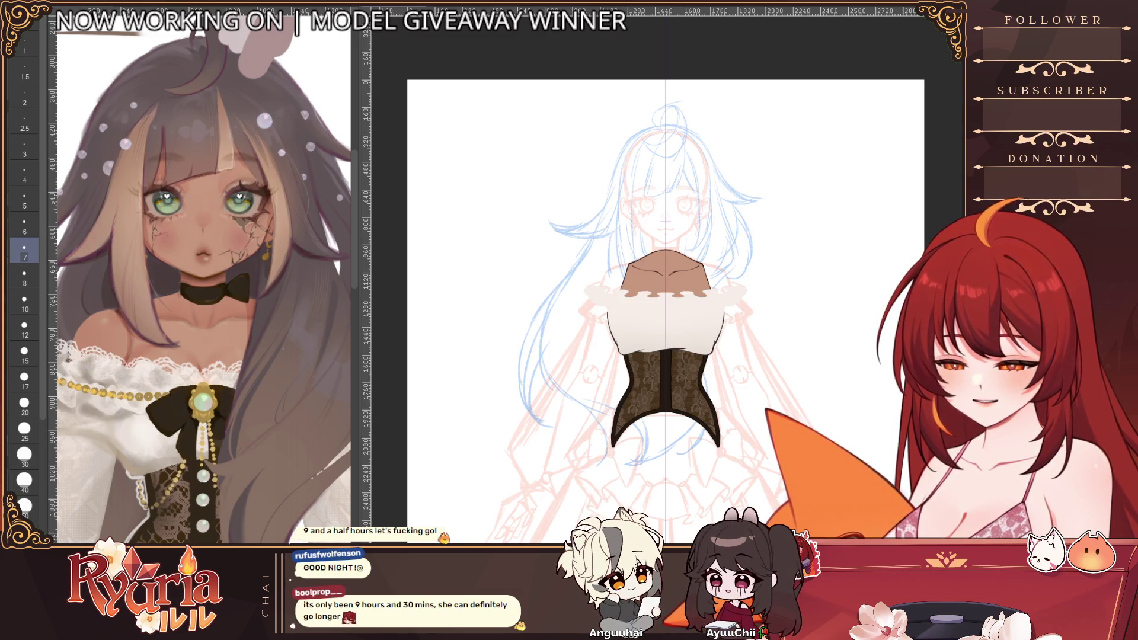
pyautogui.hotkey('ctrl', ',')
pyautogui.hotkey('ctrl', ',')
pyautogui.scroll(2, 727, 311)
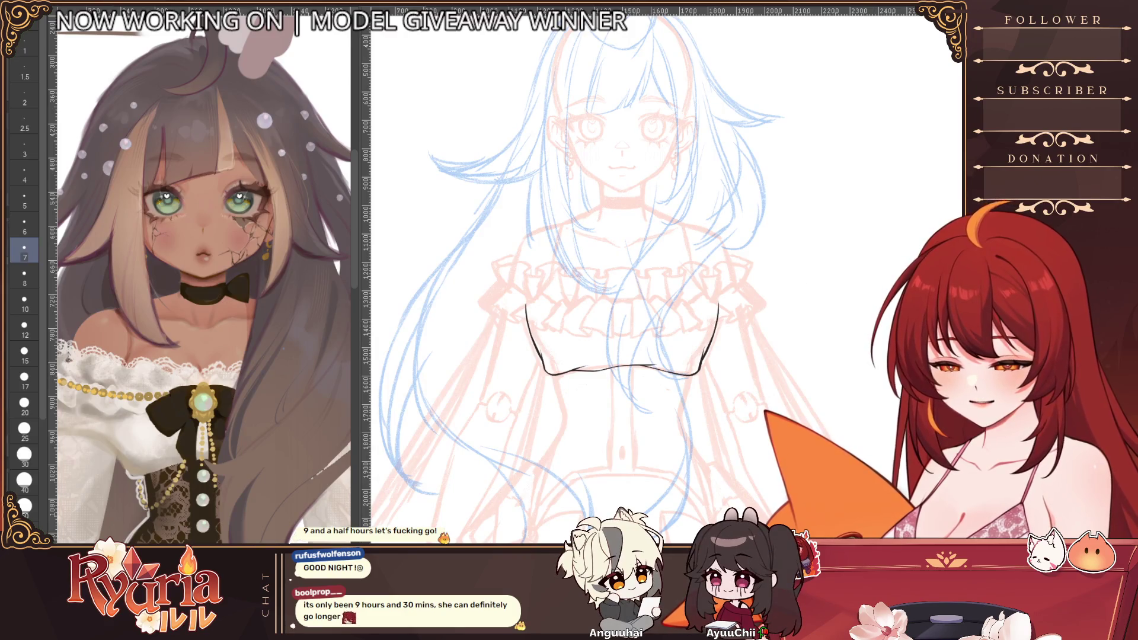
# - Fill the blouse outline pale beige and darken its upper-left outline with a small brush
pyautogui.hotkey('ctrl', ',')
pyautogui.scroll(2, 536, 311)
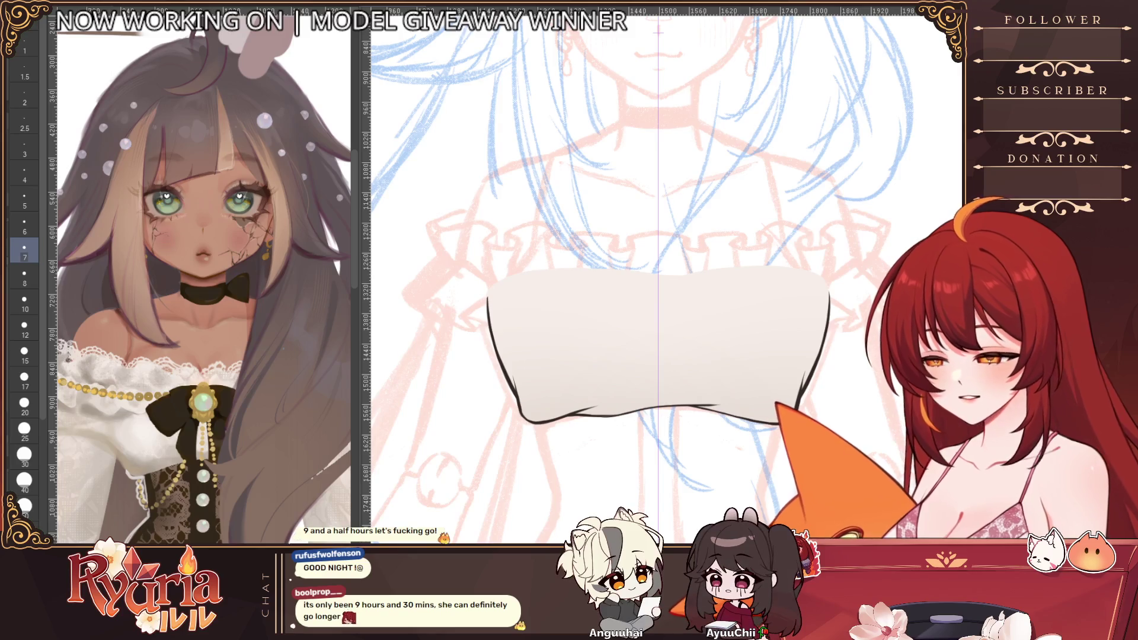
pyautogui.scroll(1, 480, 204)
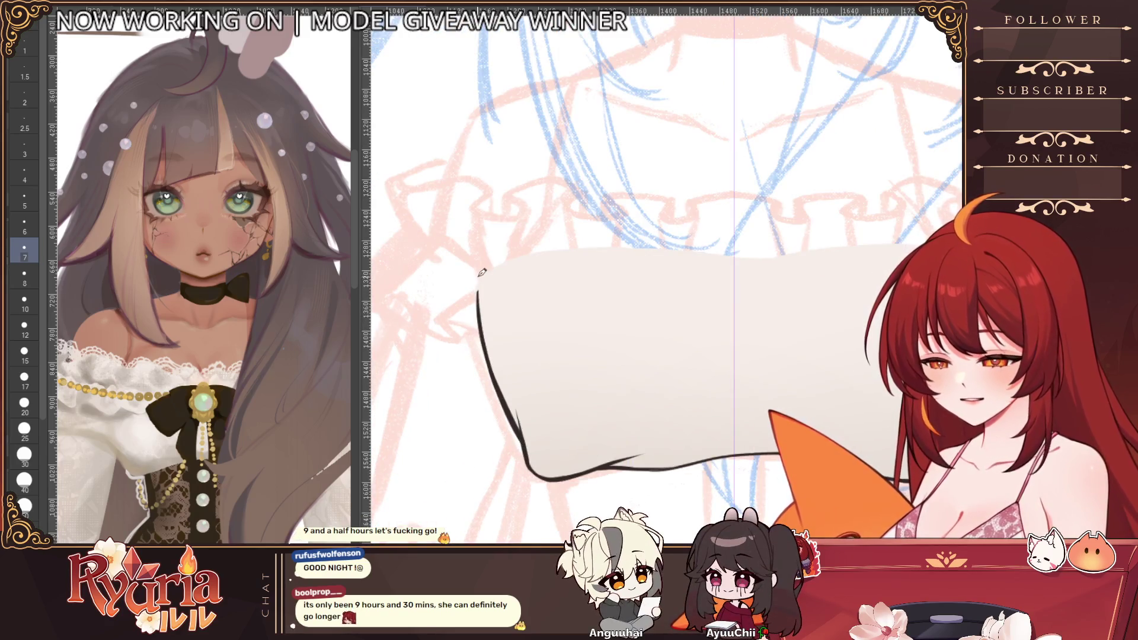
pyautogui.press(']')
pyautogui.press(']')
pyautogui.press(']')
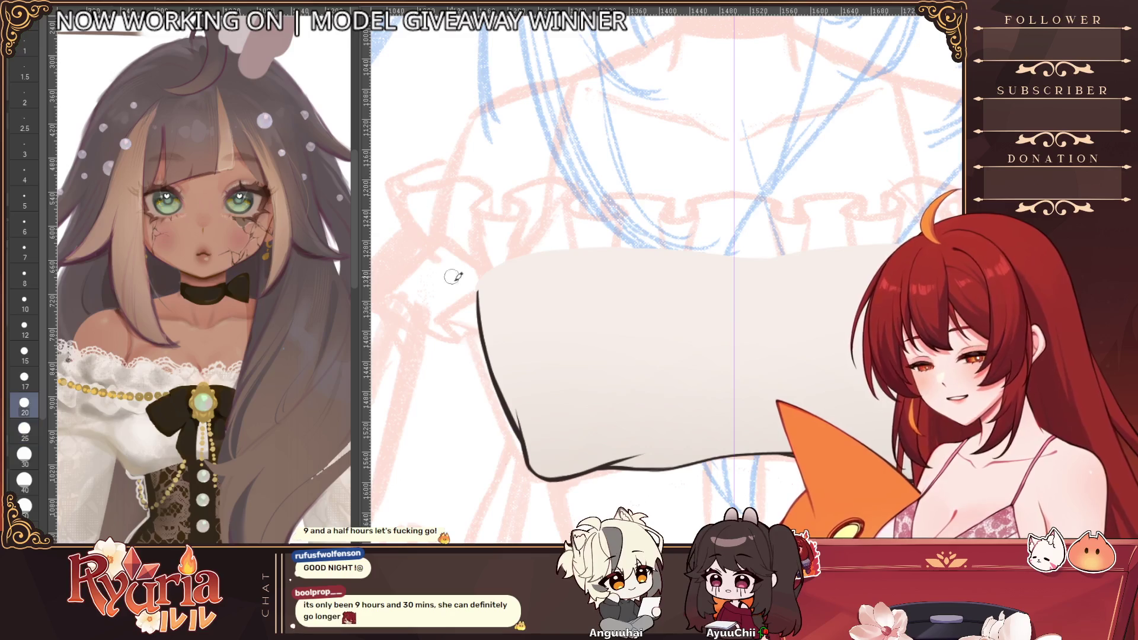
pyautogui.press('[')
pyautogui.press('[')
pyautogui.press('[')
pyautogui.press('[')
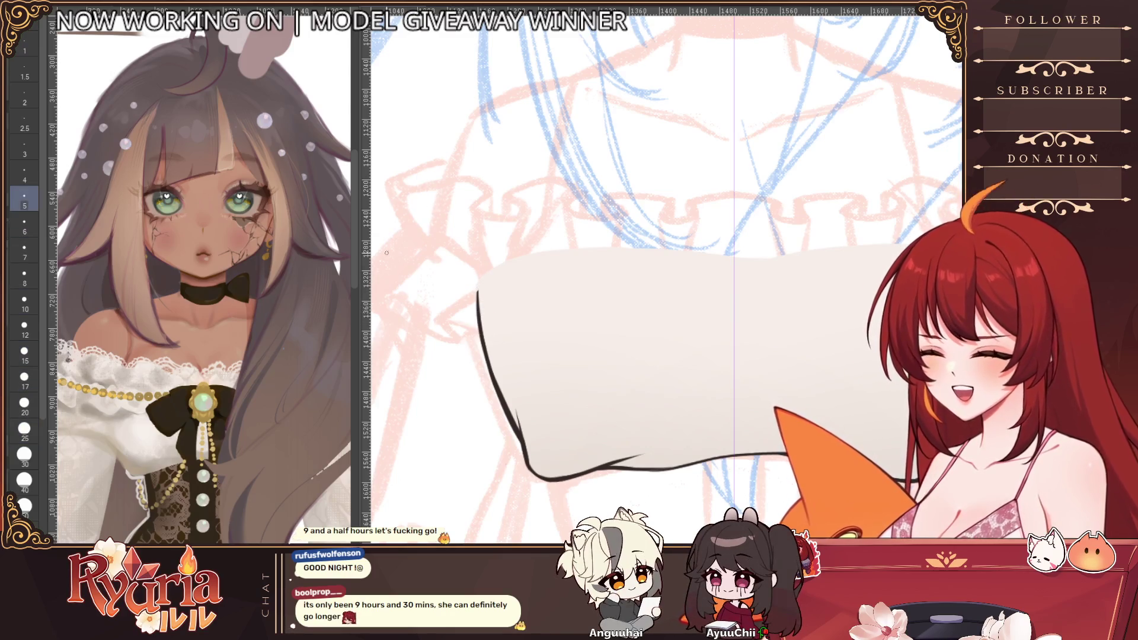
pyautogui.press('[')
pyautogui.moveTo(479, 265); pyautogui.dragTo(480, 318)
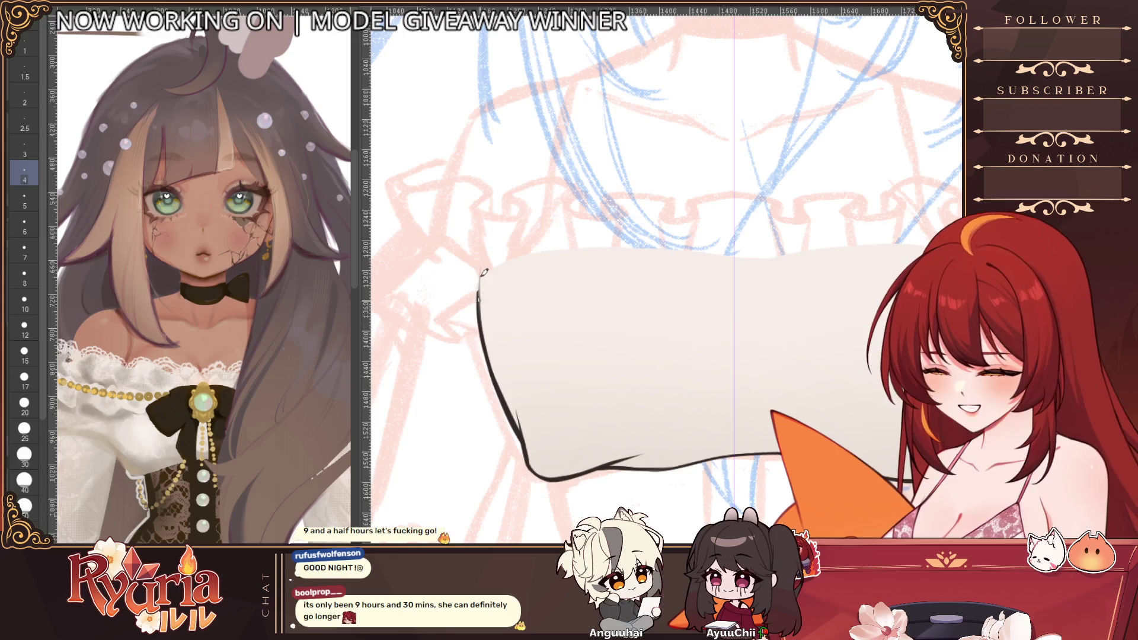
pyautogui.scroll(-2, 487, 345)
pyautogui.scroll(-2, 488, 339)
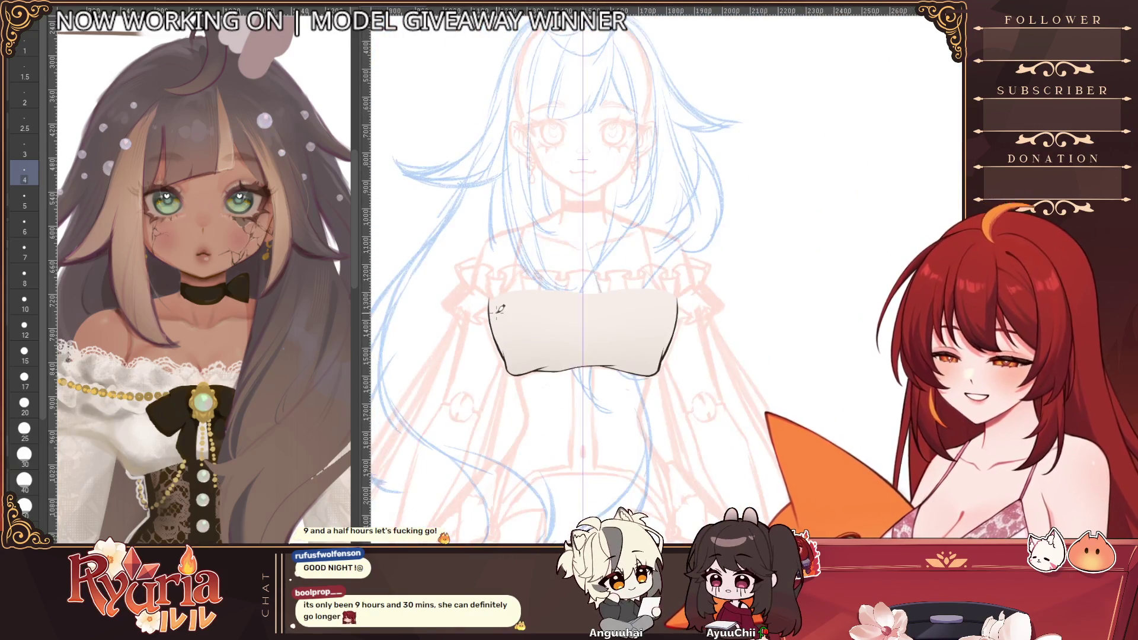
pyautogui.scroll(3, 493, 320)
pyautogui.scroll(1, 496, 313)
pyautogui.scroll(1, 497, 314)
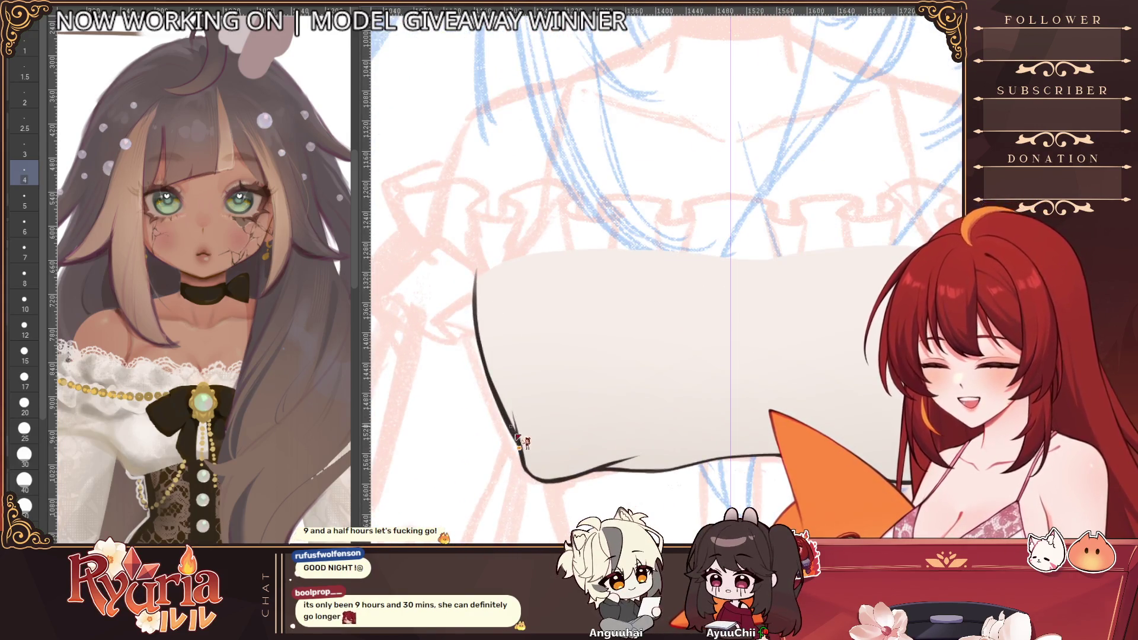
pyautogui.scroll(-2, 526, 445)
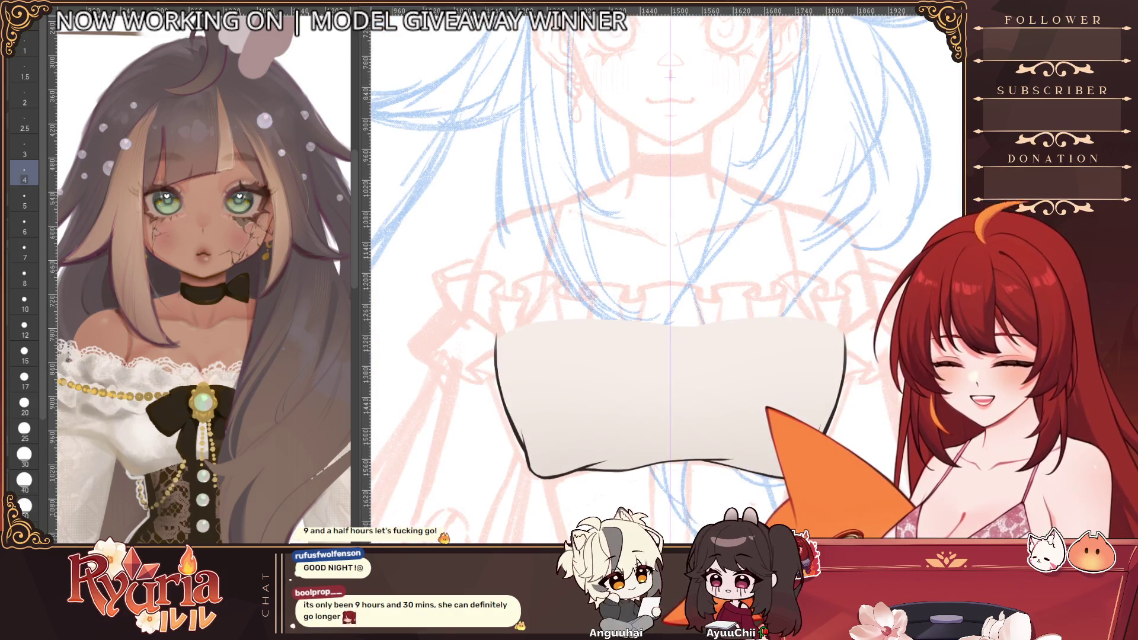
pyautogui.scroll(2, 485, 494)
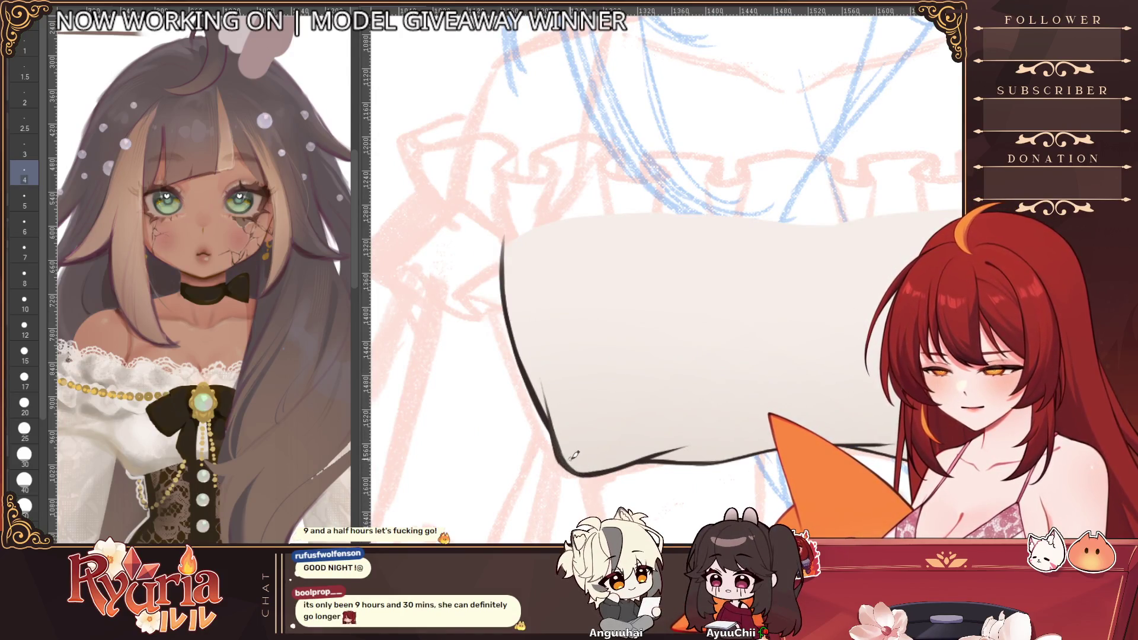
pyautogui.scroll(-1, 638, 420)
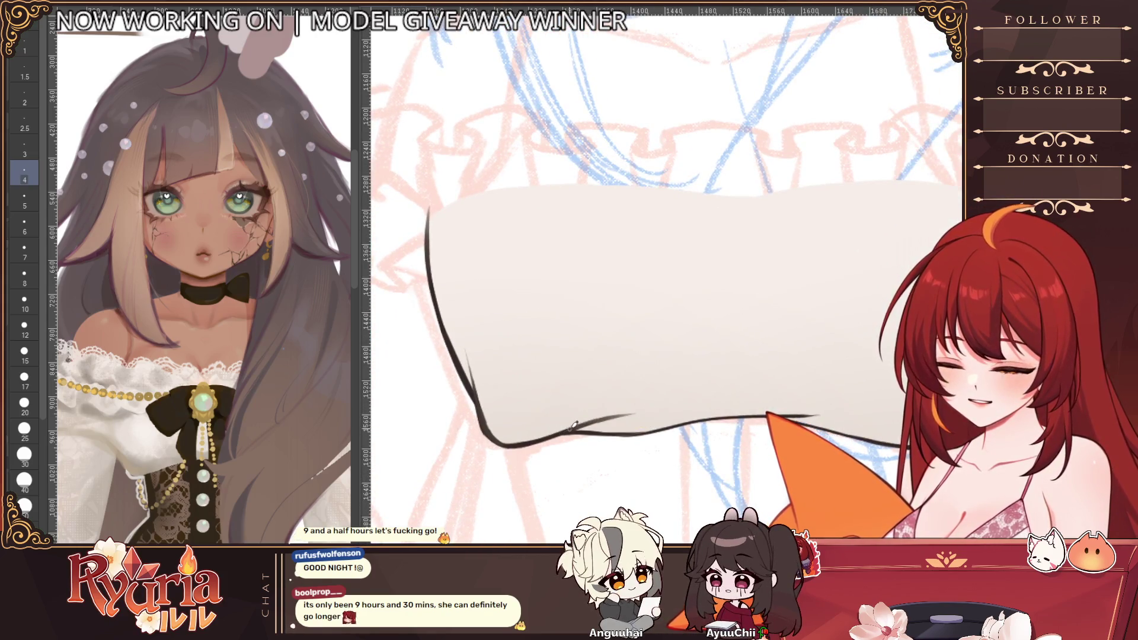
pyautogui.scroll(-1, 638, 420)
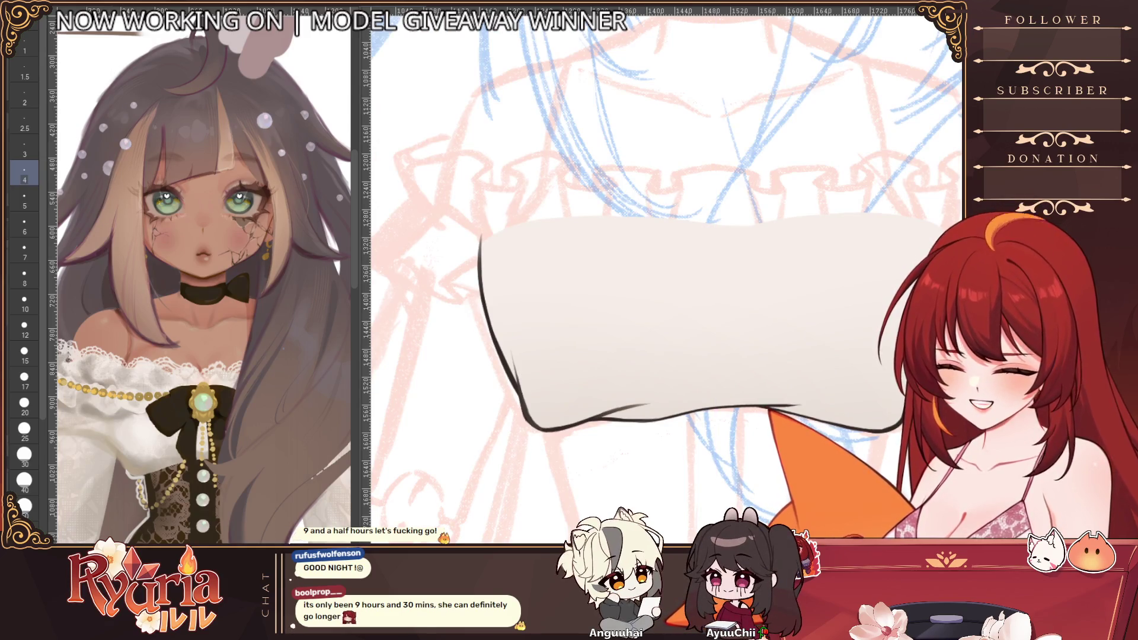
pyautogui.scroll(1, 496, 429)
pyautogui.scroll(-2, 496, 428)
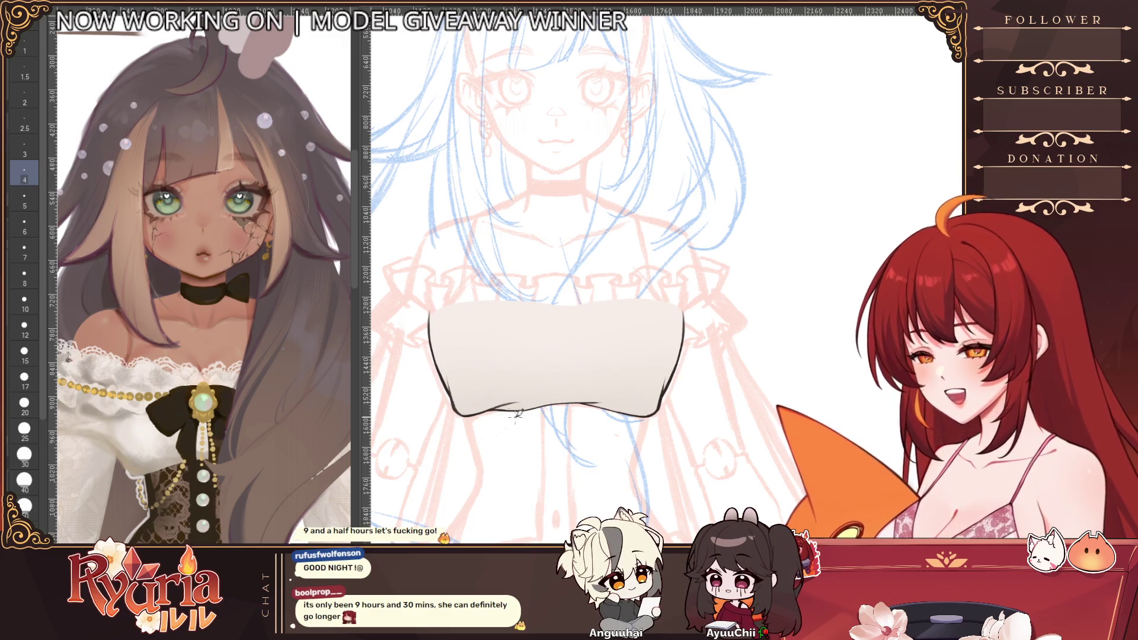
pyautogui.press(']')
pyautogui.press(']')
pyautogui.press(']')
pyautogui.press(']')
pyautogui.press(']')
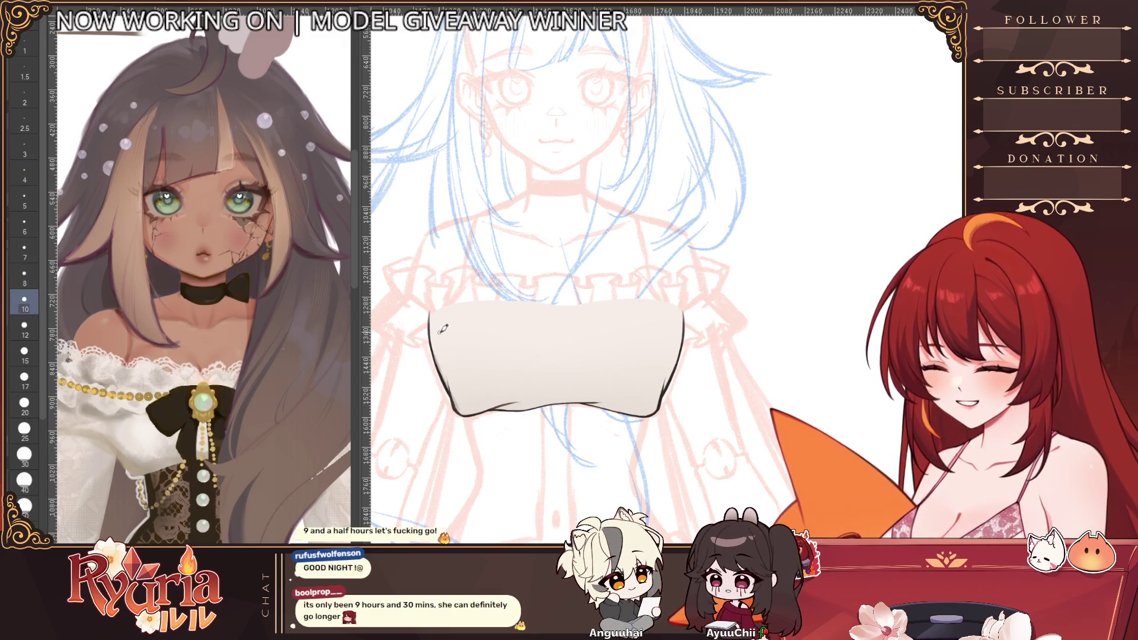
pyautogui.scroll(1, 449, 375)
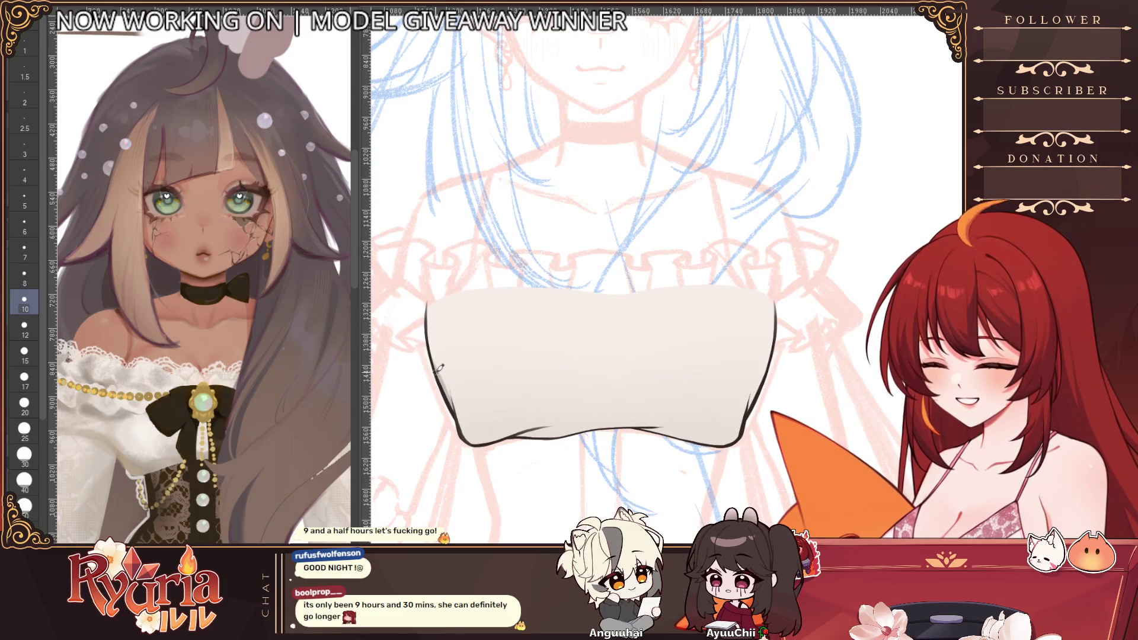
pyautogui.press('[')
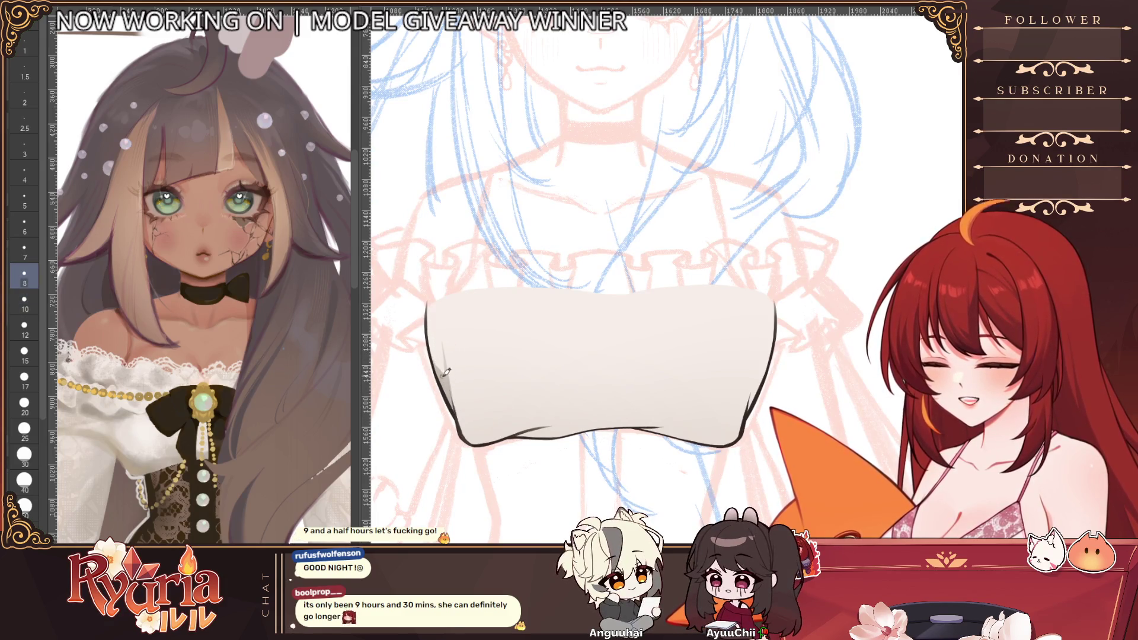
pyautogui.moveTo(447, 373); pyautogui.dragTo(463, 336)
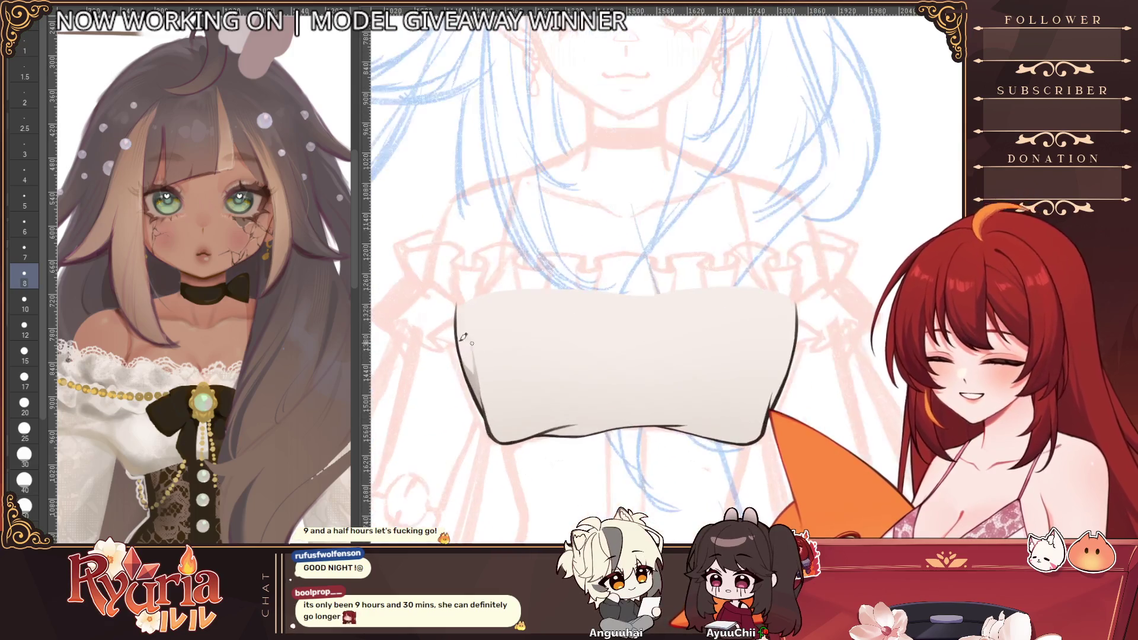
# - Paint soft grey shading along the blouse base's lower-left edge with a broad brush
pyautogui.press(']')
pyautogui.press(']')
pyautogui.press(']')
pyautogui.press(']')
pyautogui.press(']')
pyautogui.press(']')
pyautogui.press(']')
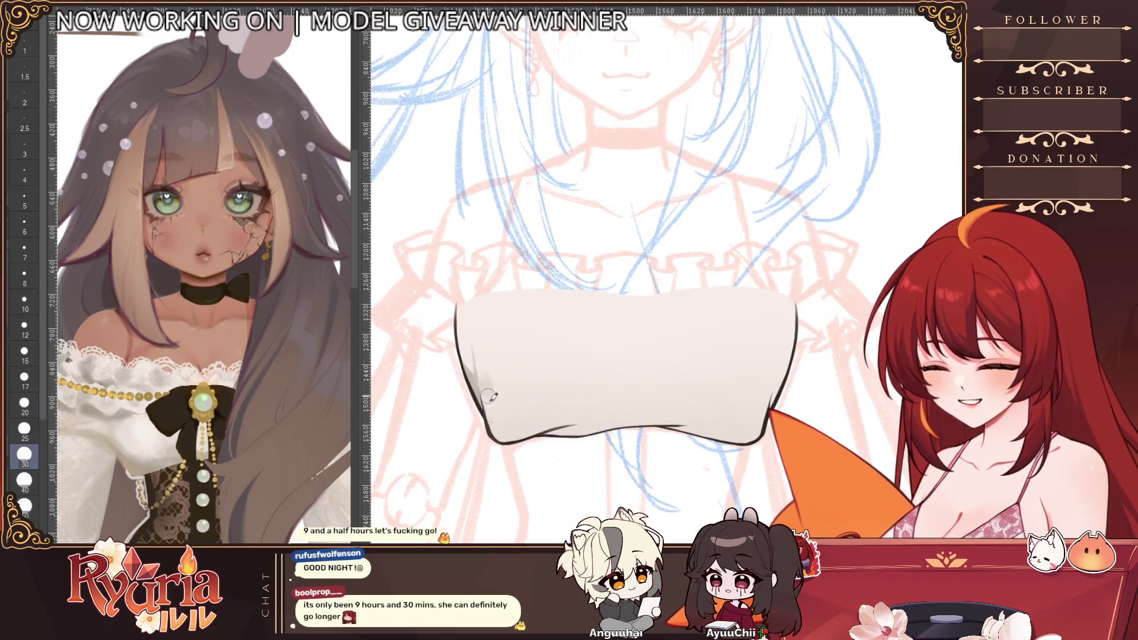
pyautogui.press(']')
pyautogui.moveTo(502, 413)
pyautogui.mouseDown()
pyautogui.moveTo(543, 409)
pyautogui.moveTo(515, 400)
pyautogui.moveTo(633, 398)
pyautogui.mouseUp()
pyautogui.press(']')
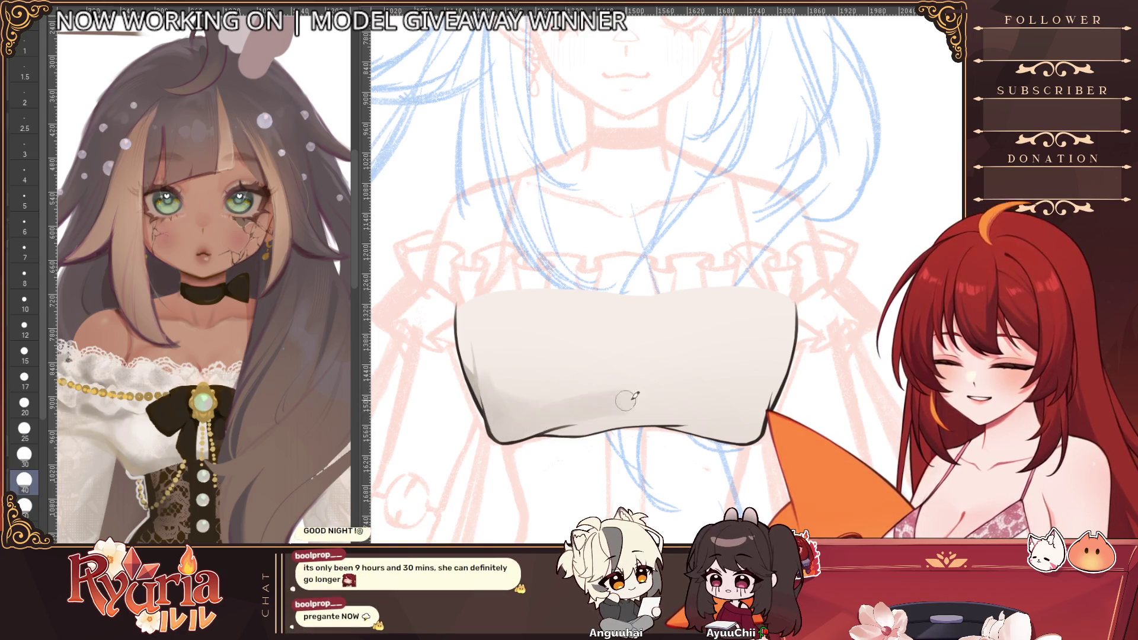
pyautogui.moveTo(488, 436); pyautogui.dragTo(632, 399)
pyautogui.hotkey('ctrl', 'z')
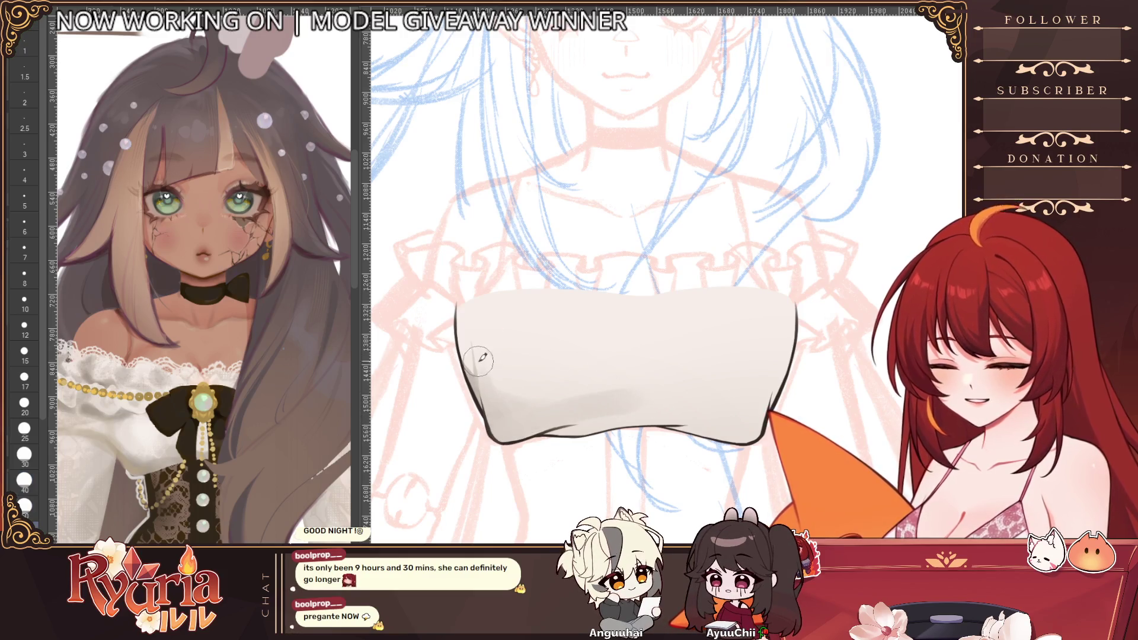
pyautogui.press(']')
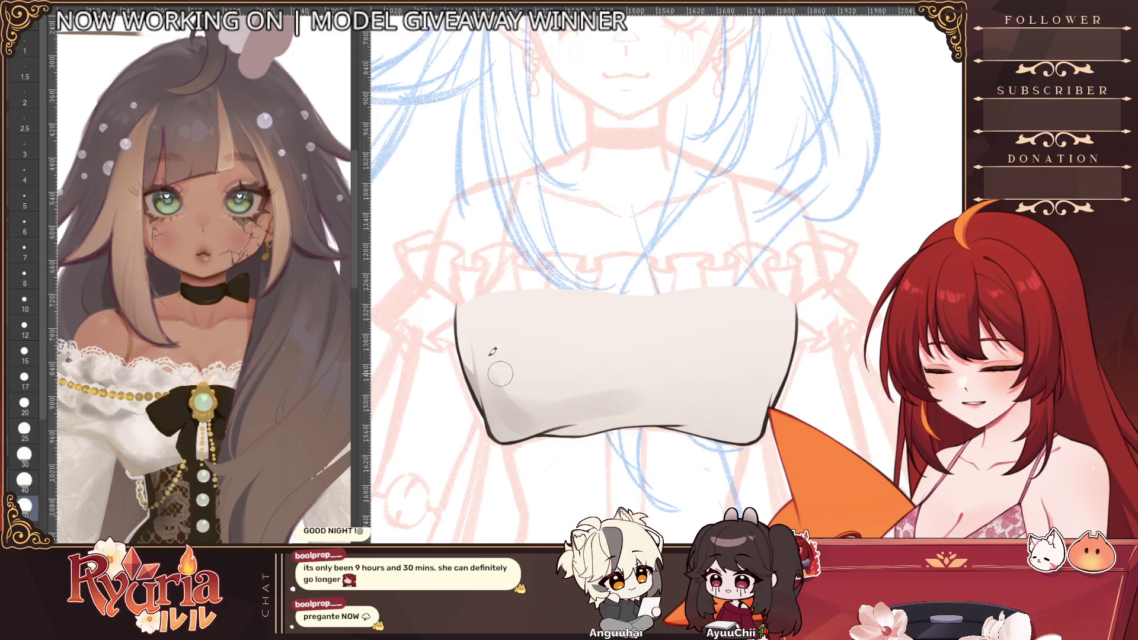
pyautogui.moveTo(498, 368); pyautogui.dragTo(538, 413)
pyautogui.press('[')
pyautogui.press('[')
pyautogui.press('[')
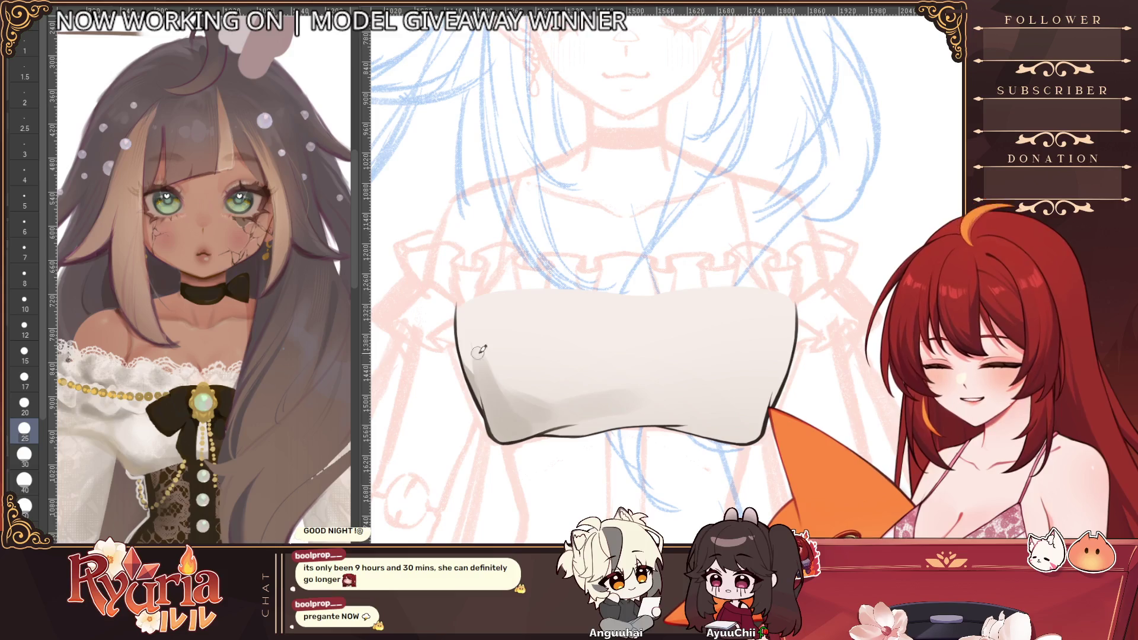
pyautogui.press(']')
pyautogui.press(']')
pyautogui.moveTo(478, 350); pyautogui.dragTo(578, 418)
pyautogui.moveTo(496, 388); pyautogui.dragTo(623, 401)
pyautogui.hotkey('ctrl', '-')
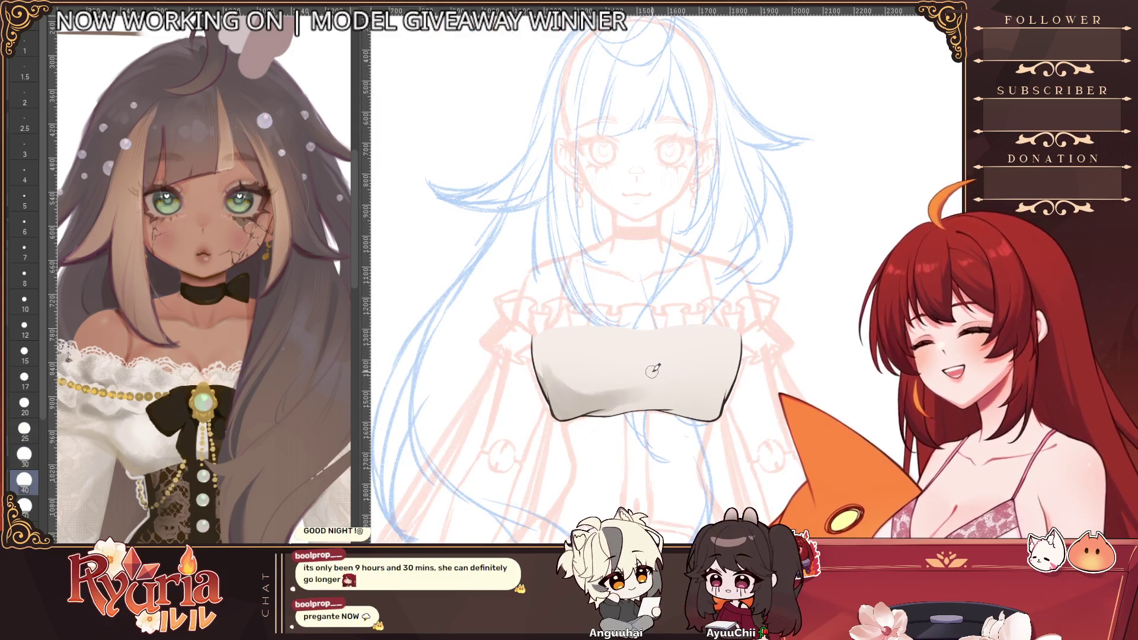
# - Shade the blouse's right side, then smooth and deepen the grey across the base
pyautogui.press('[')
pyautogui.press('[')
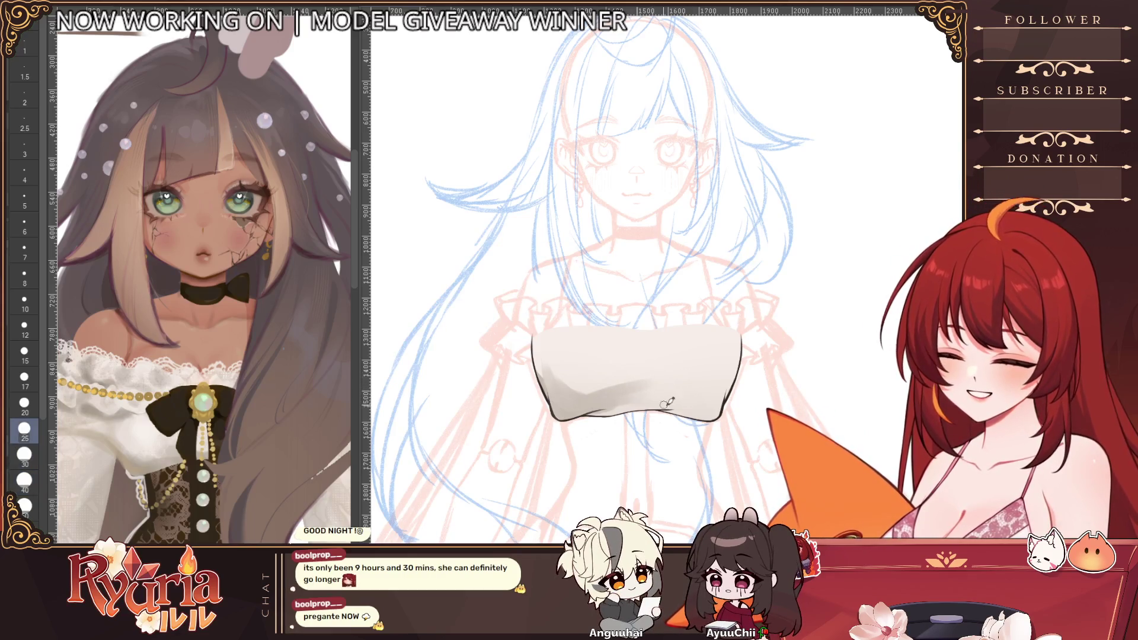
pyautogui.press(']')
pyautogui.moveTo(742, 365); pyautogui.dragTo(709, 405)
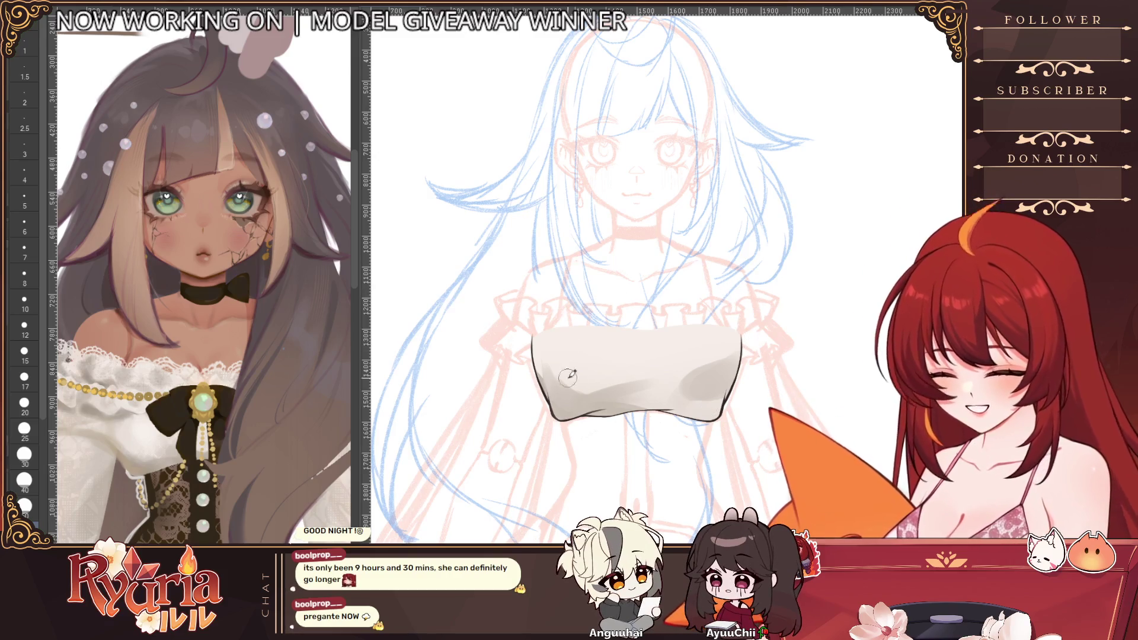
pyautogui.moveTo(556, 380); pyautogui.dragTo(647, 383)
pyautogui.scroll(-1, 640, 382)
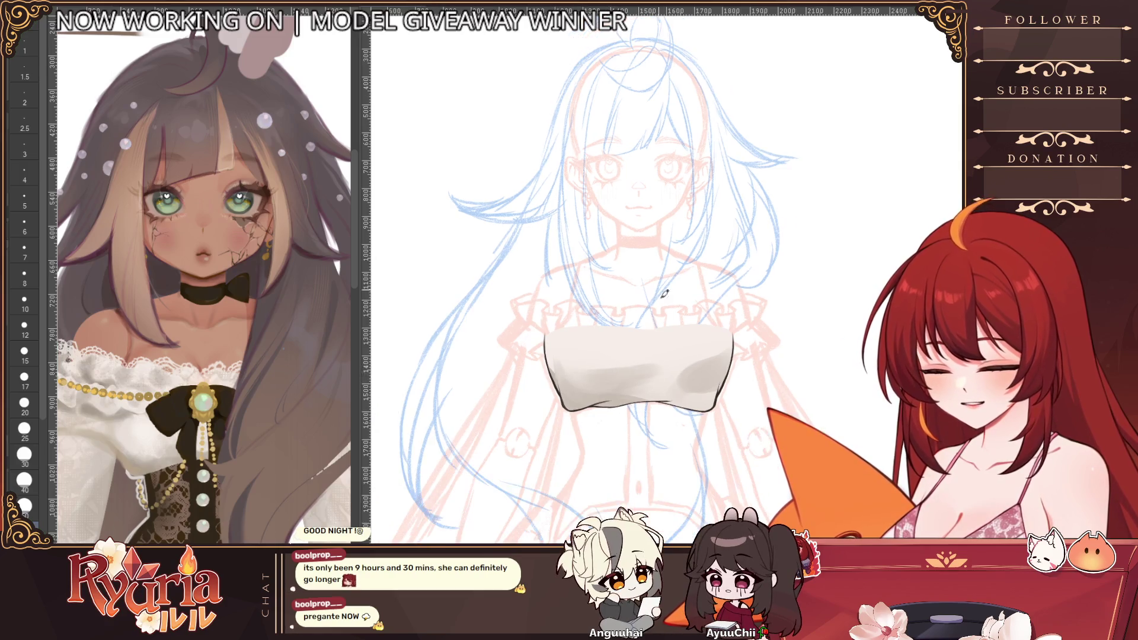
pyautogui.press('[')
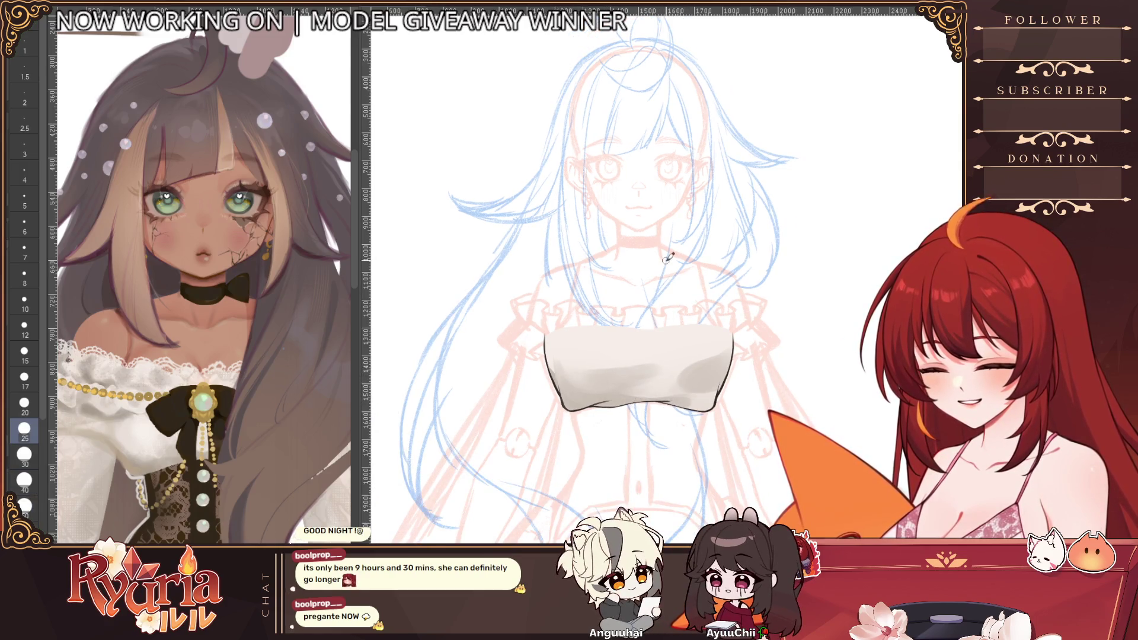
pyautogui.press(']')
pyautogui.moveTo(693, 378); pyautogui.dragTo(707, 392)
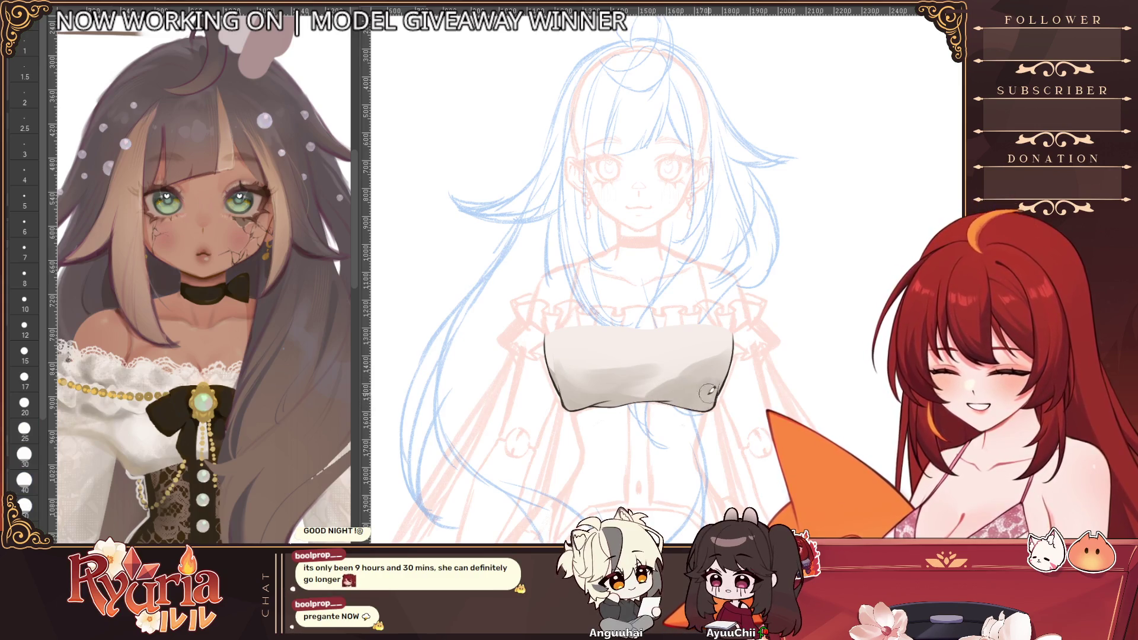
pyautogui.scroll(1, 679, 434)
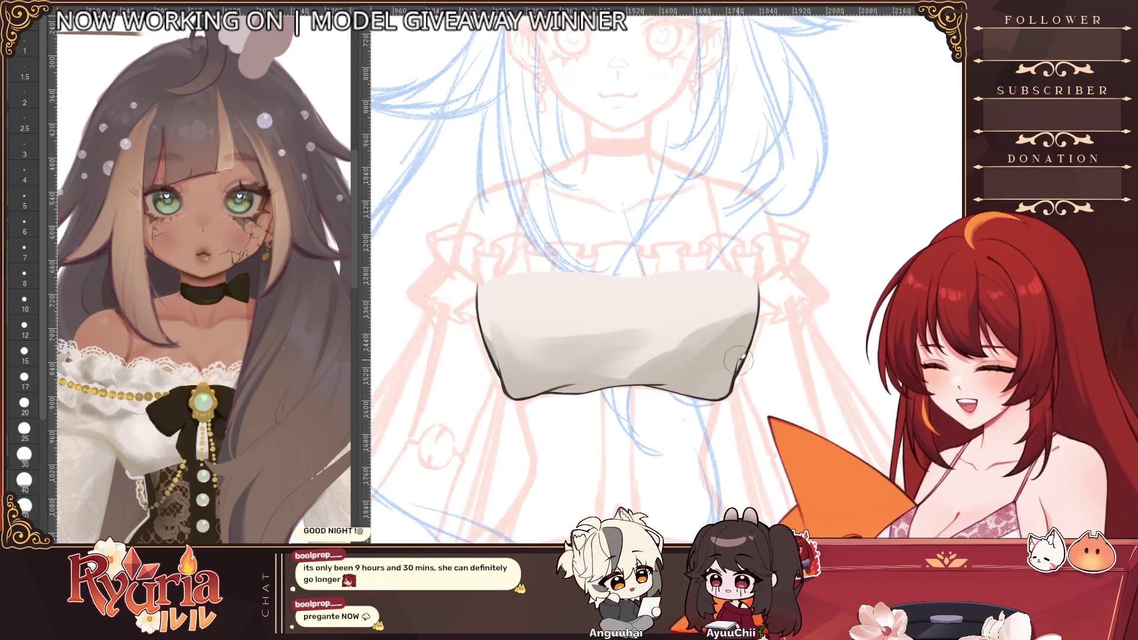
pyautogui.moveTo(532, 331)
pyautogui.mouseDown()
pyautogui.moveTo(611, 356)
pyautogui.moveTo(693, 356)
pyautogui.moveTo(770, 327)
pyautogui.mouseUp()
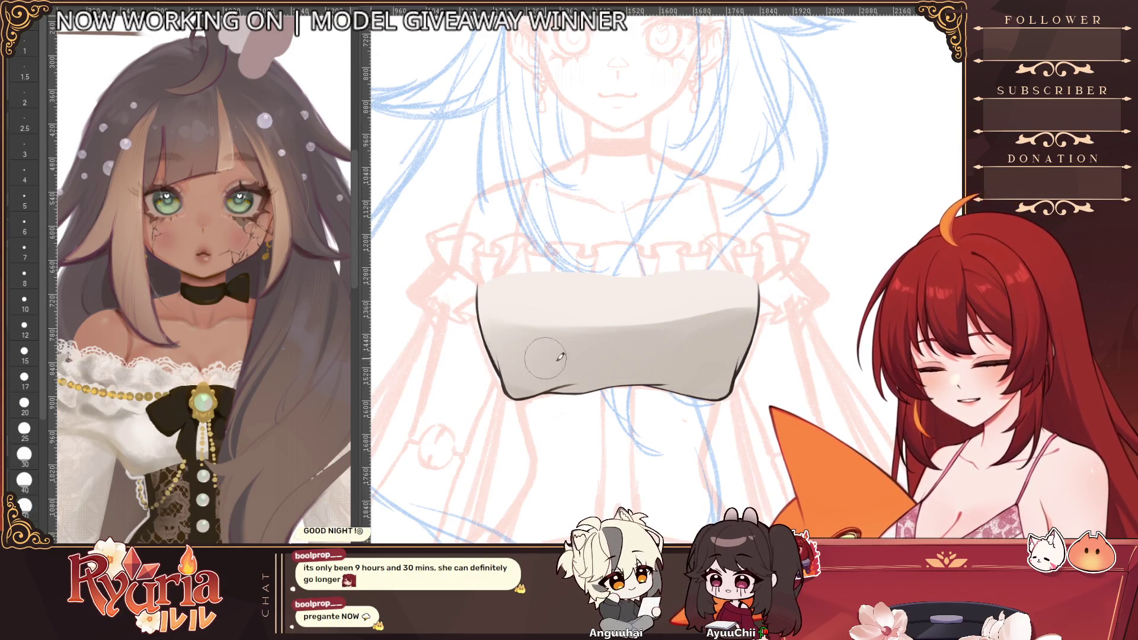
pyautogui.moveTo(650, 369); pyautogui.dragTo(555, 362)
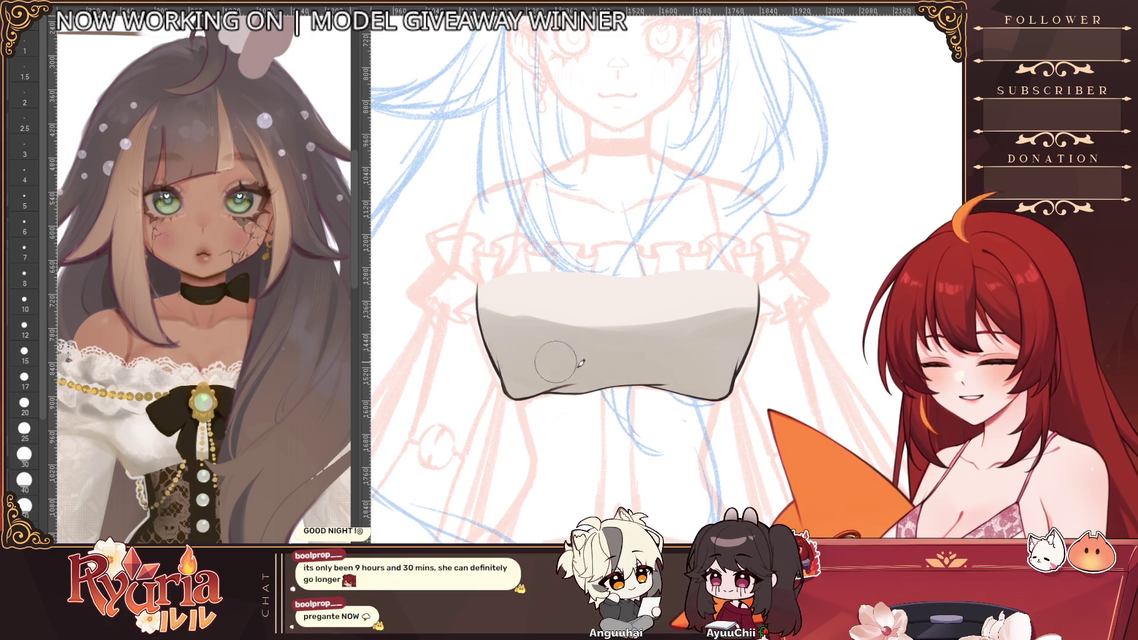
pyautogui.moveTo(886, 222); pyautogui.dragTo(403, 201)
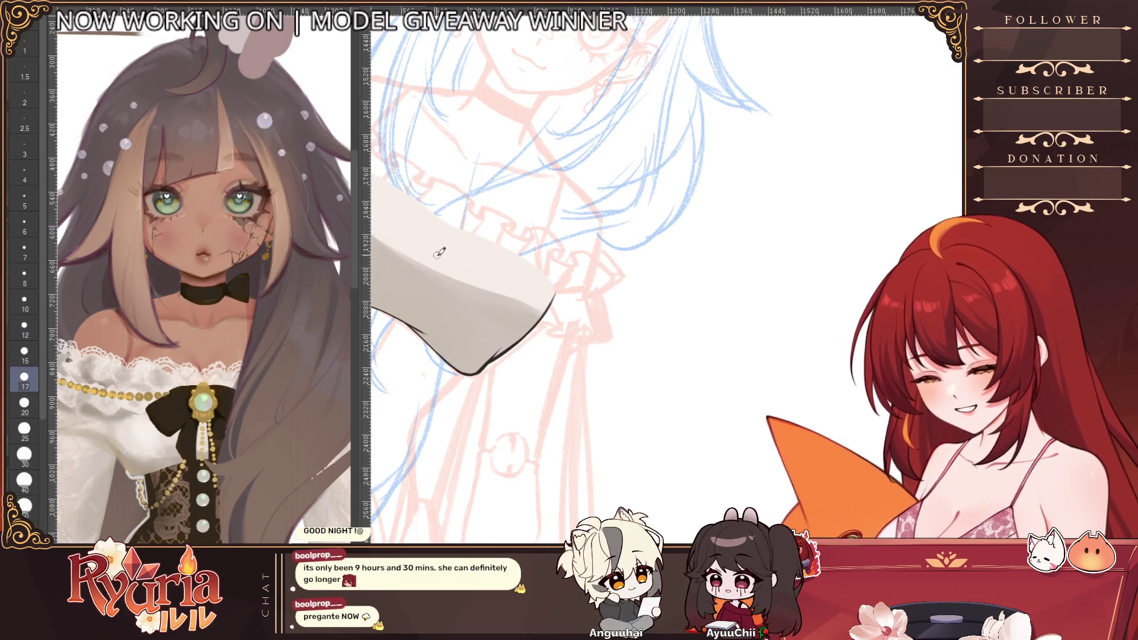
# - Blend lighter tones across the top and middle of the grey blouse shading
pyautogui.moveTo(444, 254); pyautogui.dragTo(544, 283)
pyautogui.press(']')
pyautogui.press(']')
pyautogui.press(']')
pyautogui.moveTo(433, 244)
pyautogui.mouseDown()
pyautogui.moveTo(542, 330)
pyautogui.moveTo(507, 315)
pyautogui.moveTo(672, 378)
pyautogui.mouseUp()
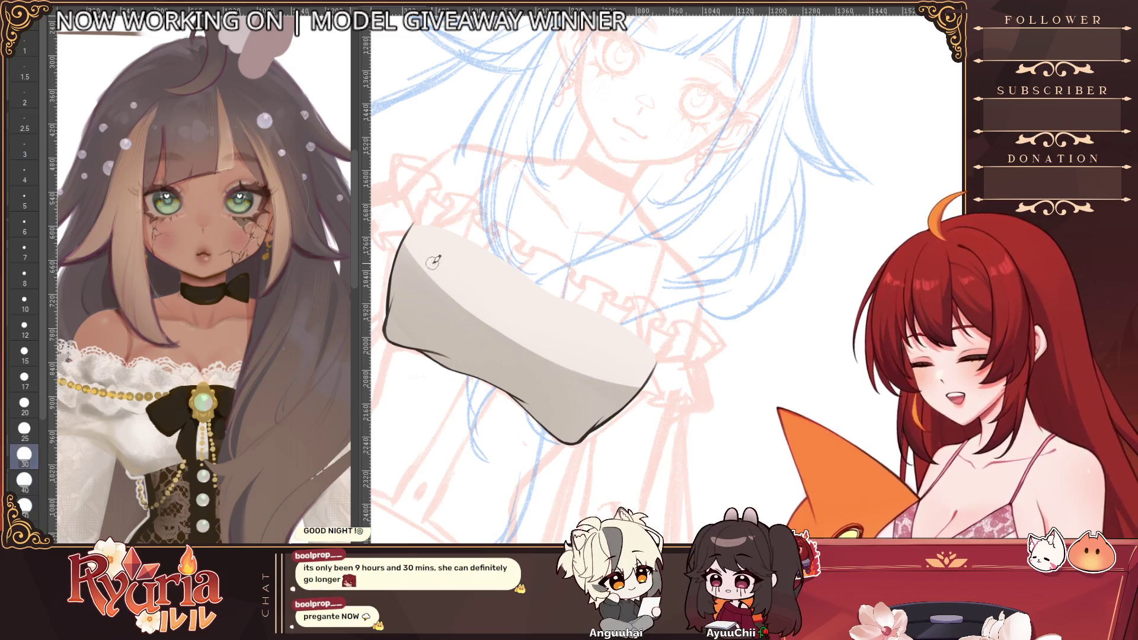
pyautogui.moveTo(407, 233); pyautogui.dragTo(470, 292)
pyautogui.moveTo(417, 241); pyautogui.dragTo(620, 375)
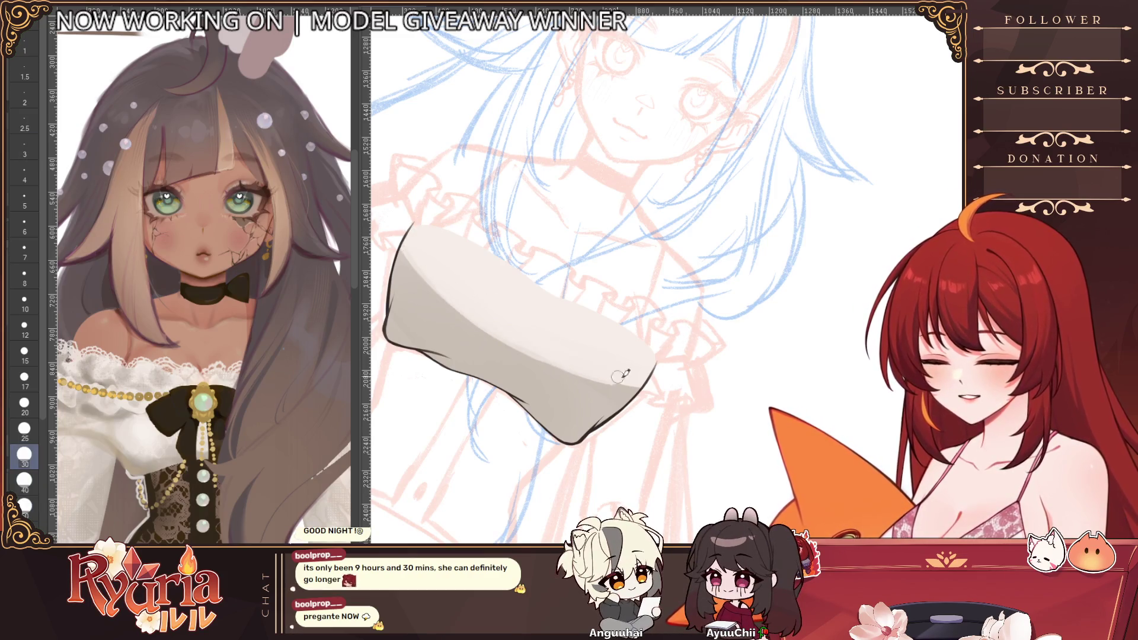
pyautogui.press('[')
pyautogui.press('[')
pyautogui.press('[')
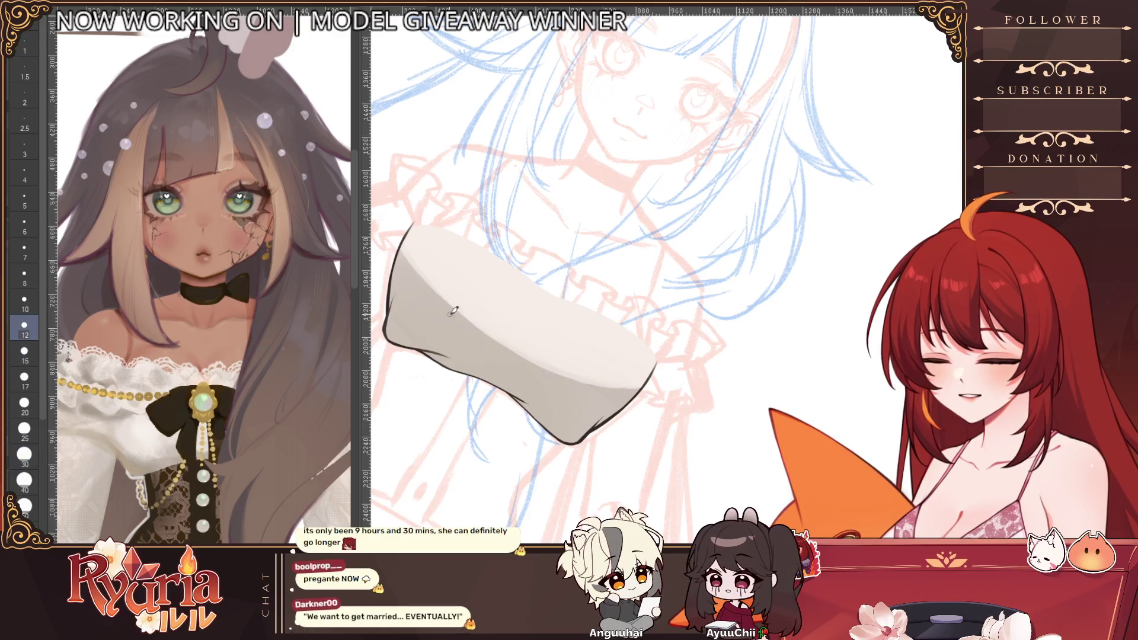
pyautogui.press(']')
pyautogui.press(']')
pyautogui.press(']')
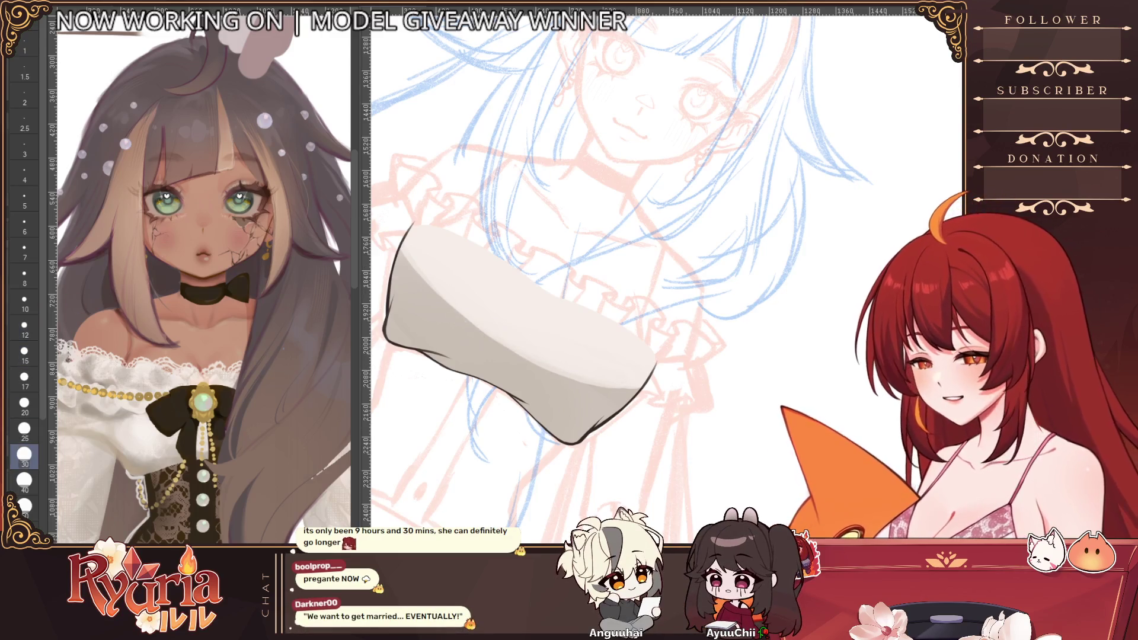
pyautogui.press('[')
pyautogui.press('[')
pyautogui.press('[')
pyautogui.press('[')
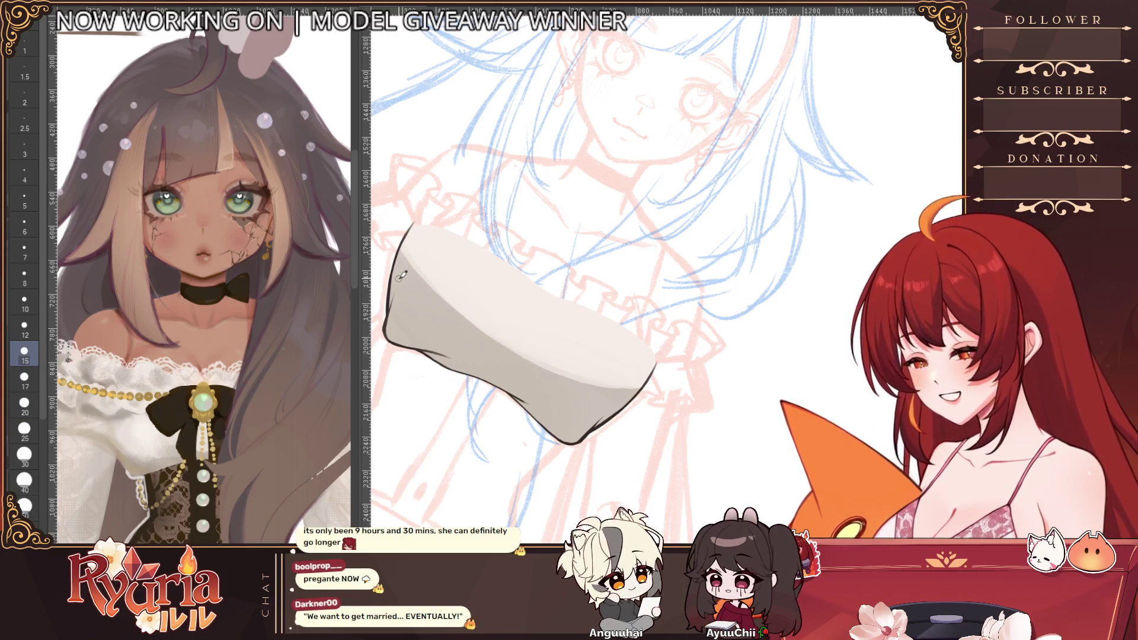
pyautogui.press('[')
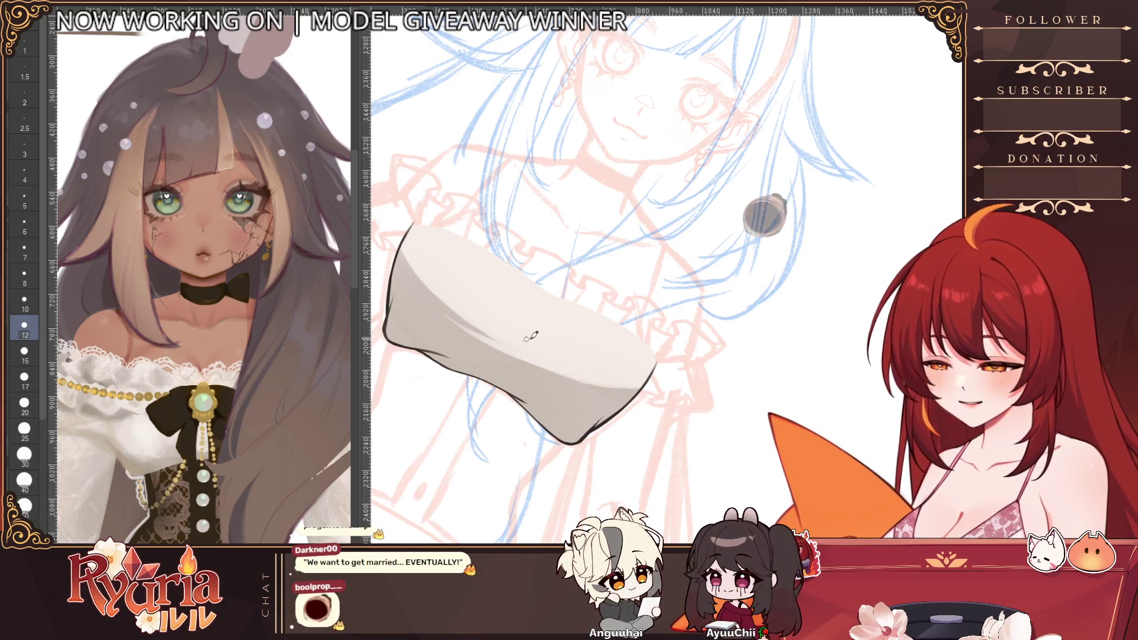
pyautogui.scroll(-3, 542, 343)
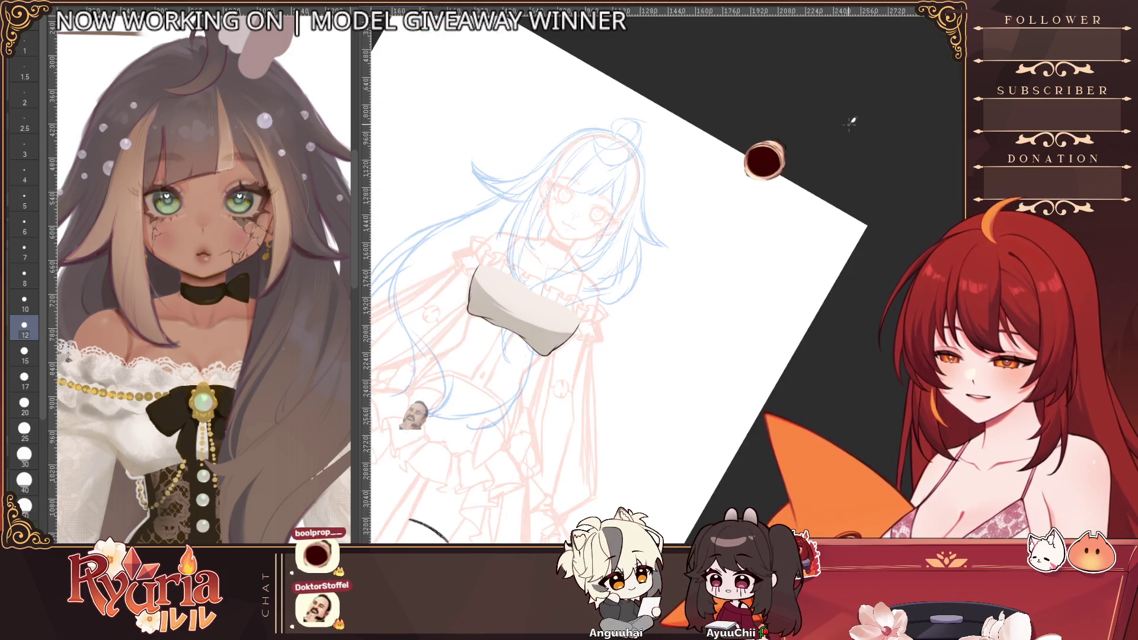
# - Reset the canvas rotation, then turn the view to work on the frill collar sideways
pyautogui.hotkey('ctrl', '0')
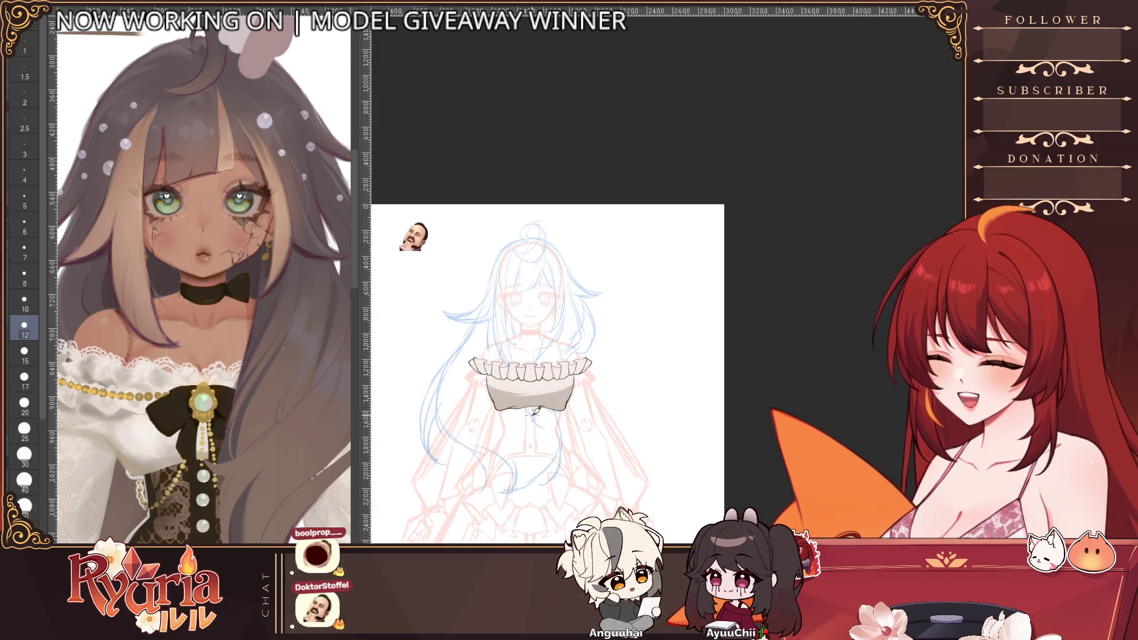
pyautogui.scroll(3, 475, 267)
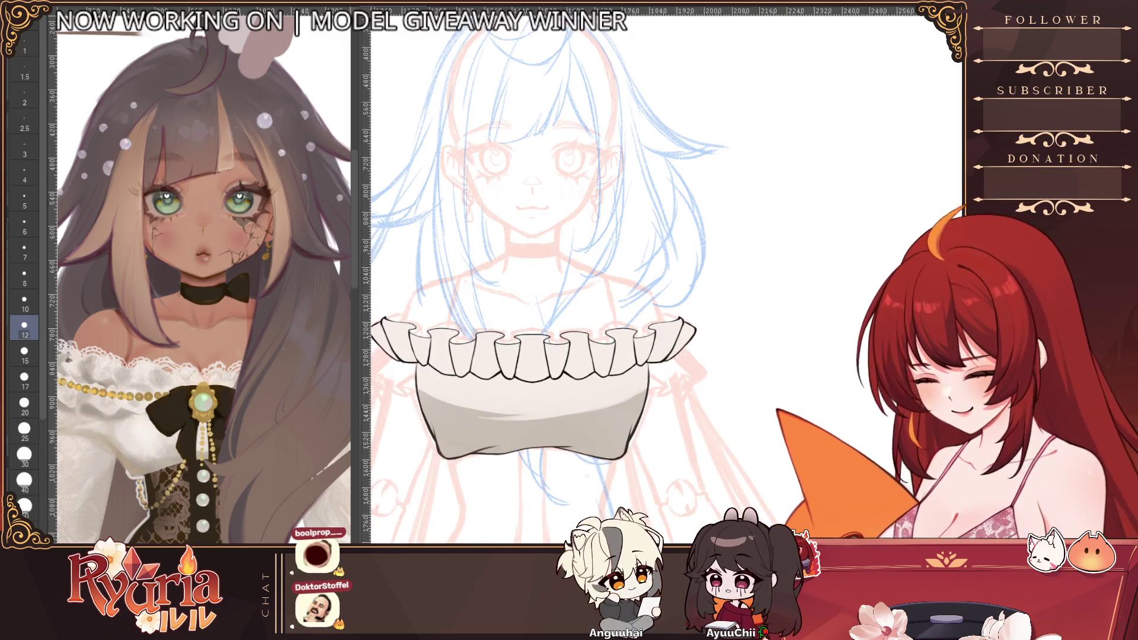
pyautogui.scroll(1, 428, 384)
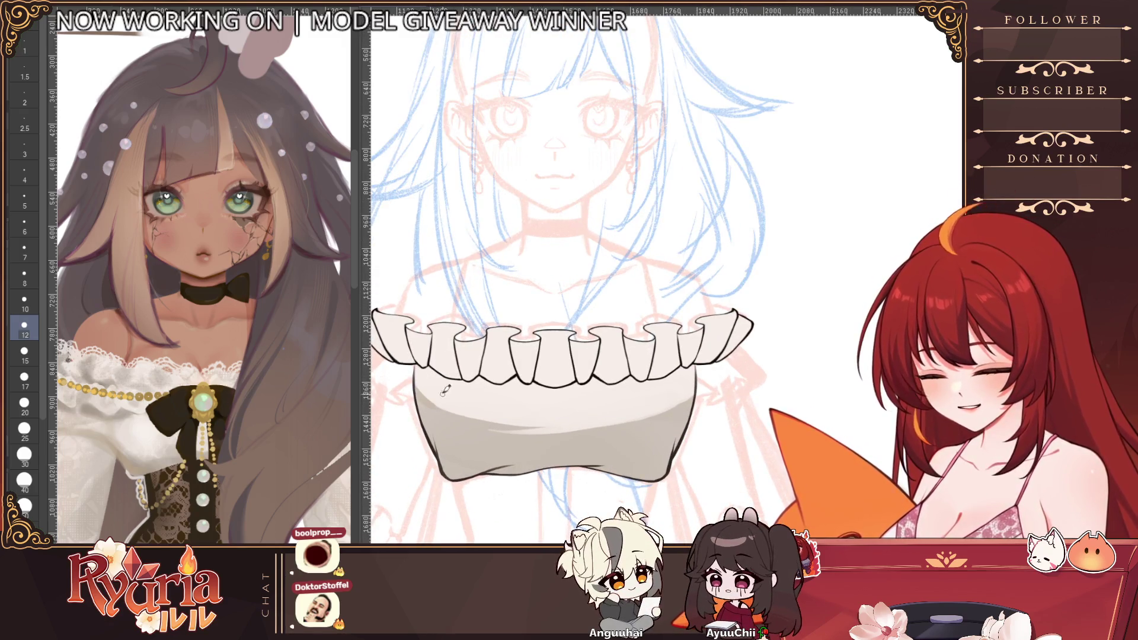
pyautogui.press('[')
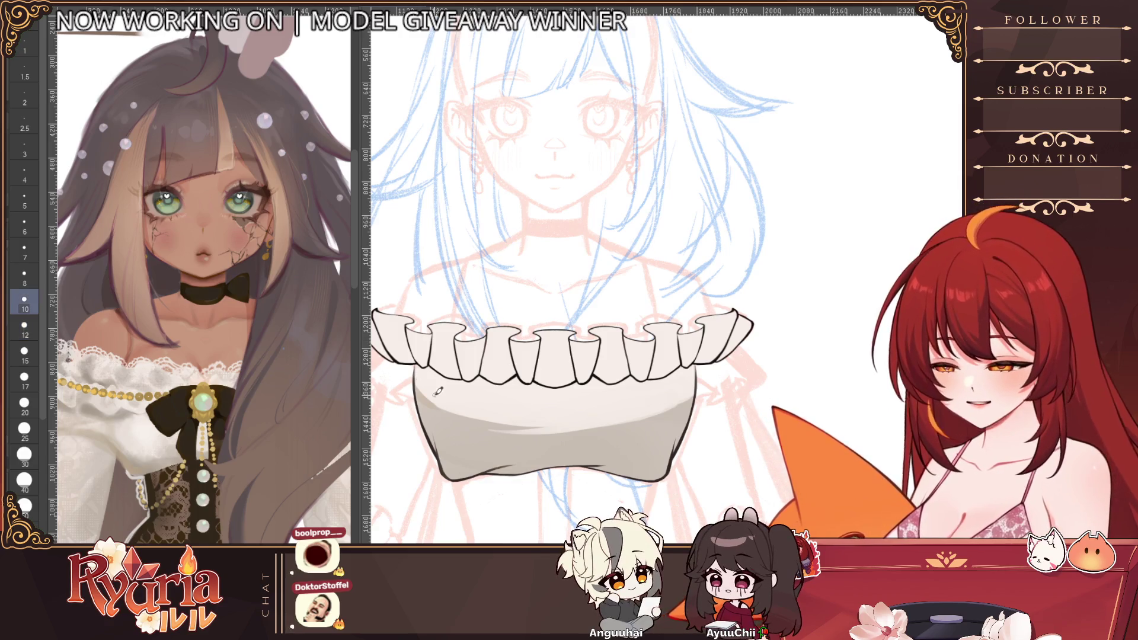
pyautogui.scroll(-1, 540, 339)
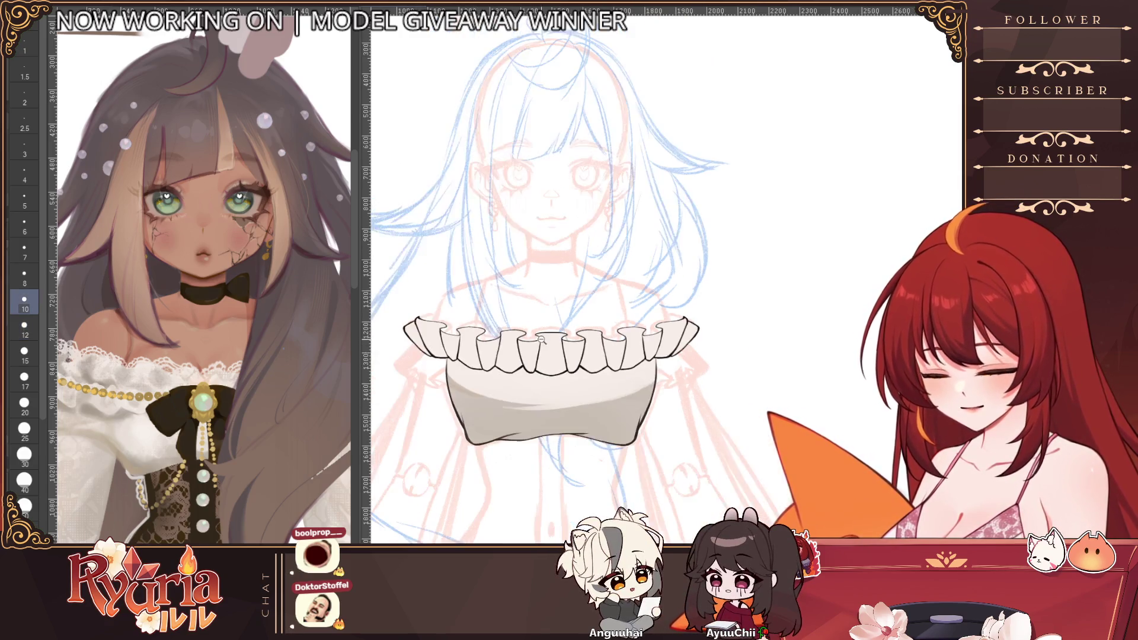
pyautogui.scroll(-1, 616, 399)
pyautogui.scroll(-1, 669, 396)
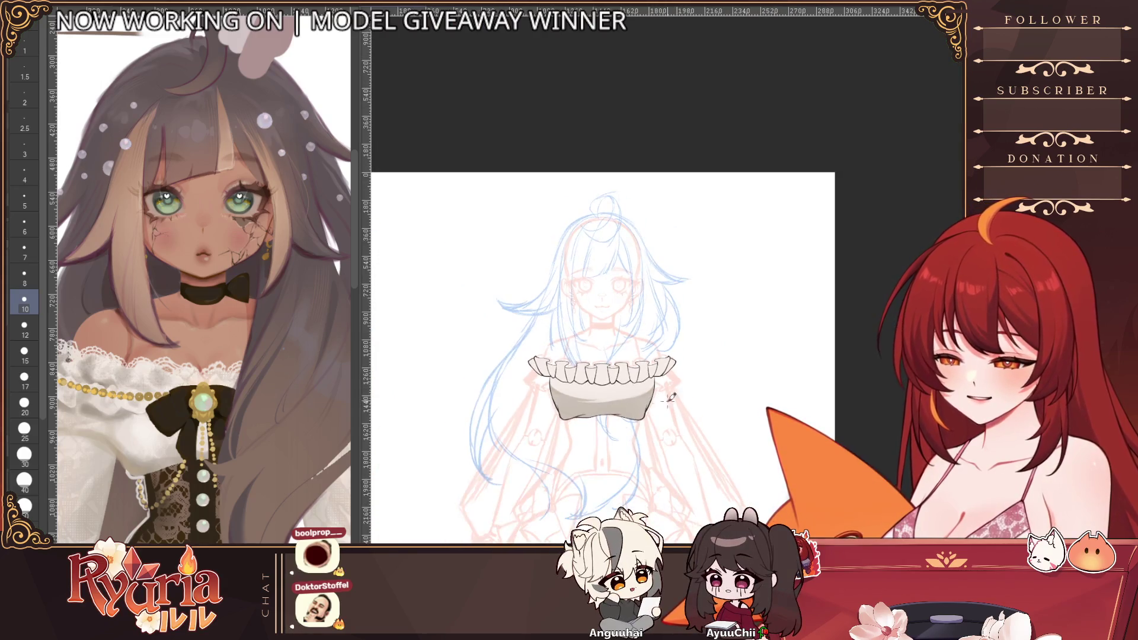
pyautogui.scroll(1, 638, 357)
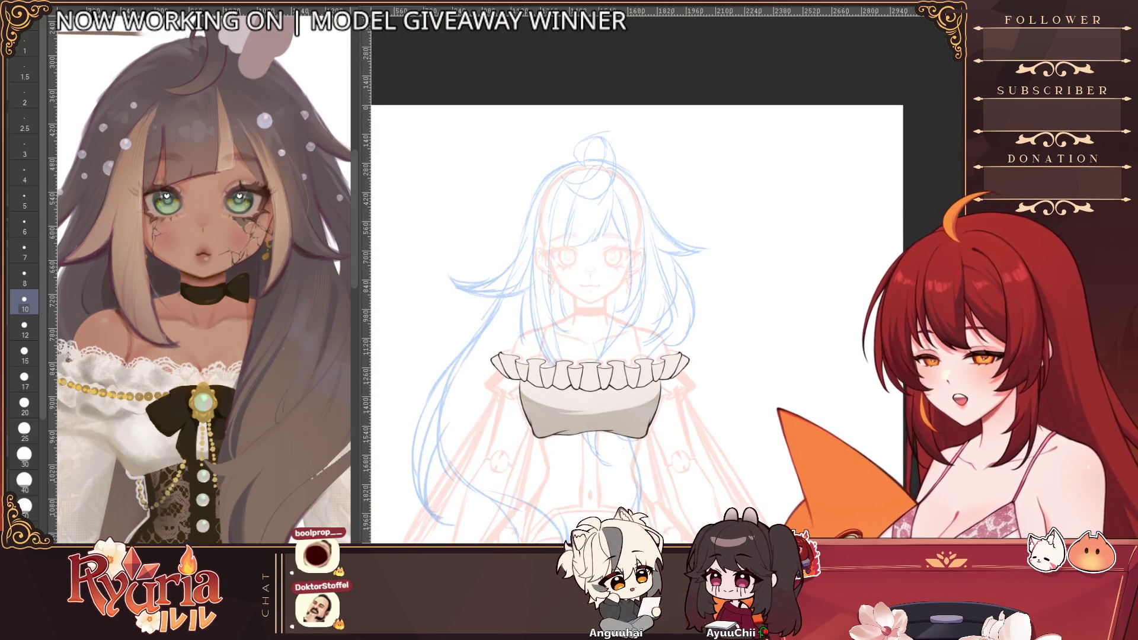
pyautogui.moveTo(616, 338); pyautogui.dragTo(676, 374)
pyautogui.scroll(1, 676, 374)
pyautogui.scroll(2, 768, 402)
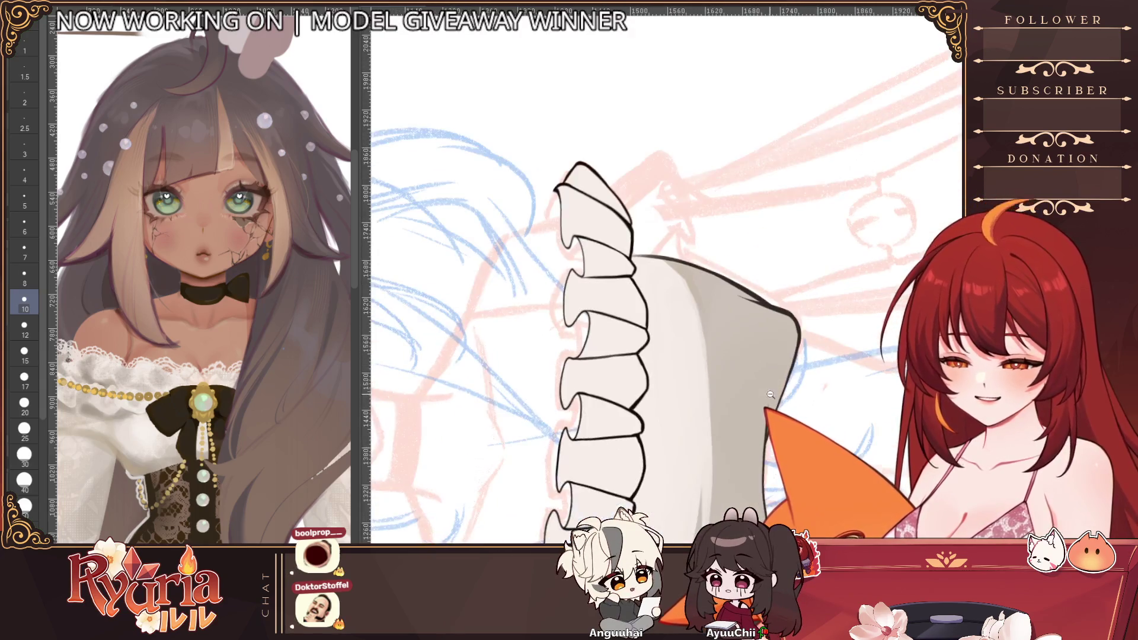
pyautogui.press('[')
pyautogui.press('[')
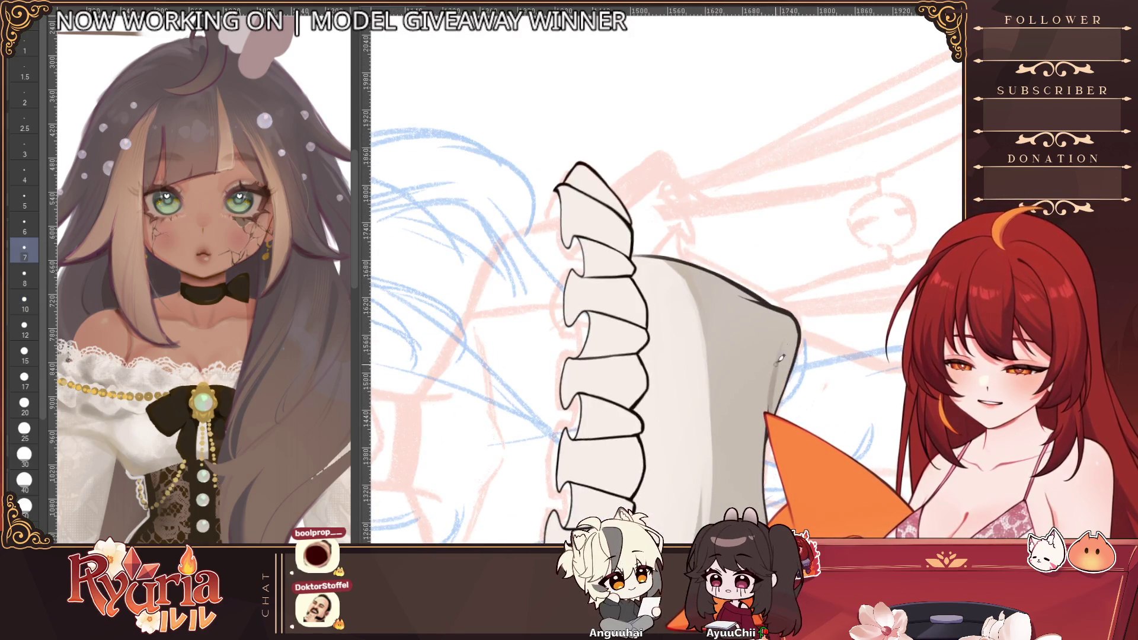
pyautogui.press(']')
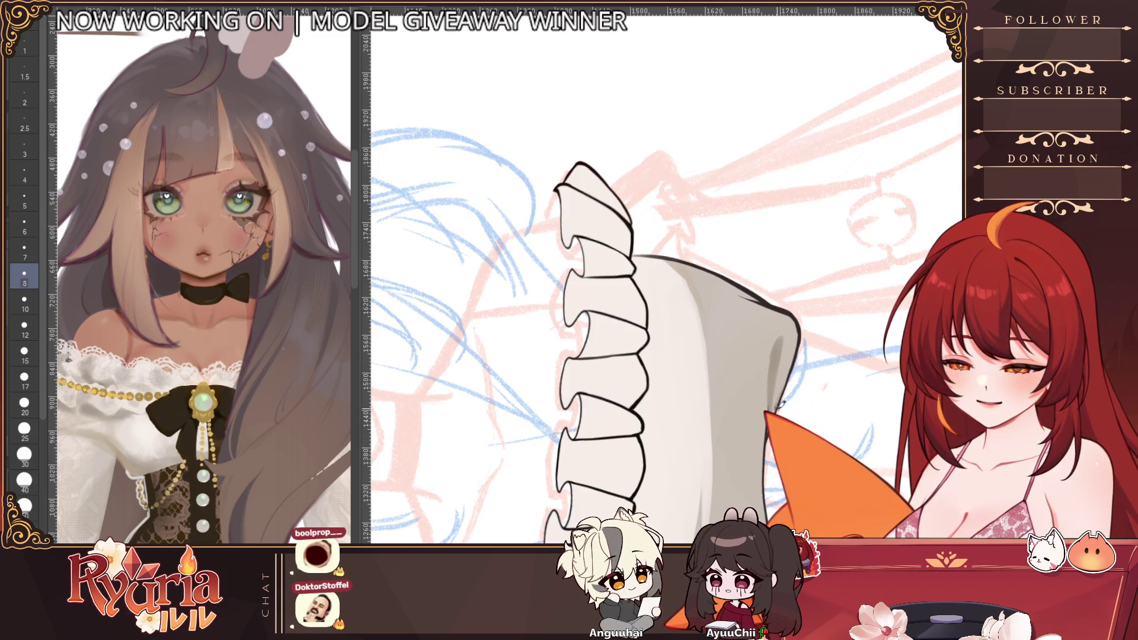
pyautogui.scroll(-2, 781, 397)
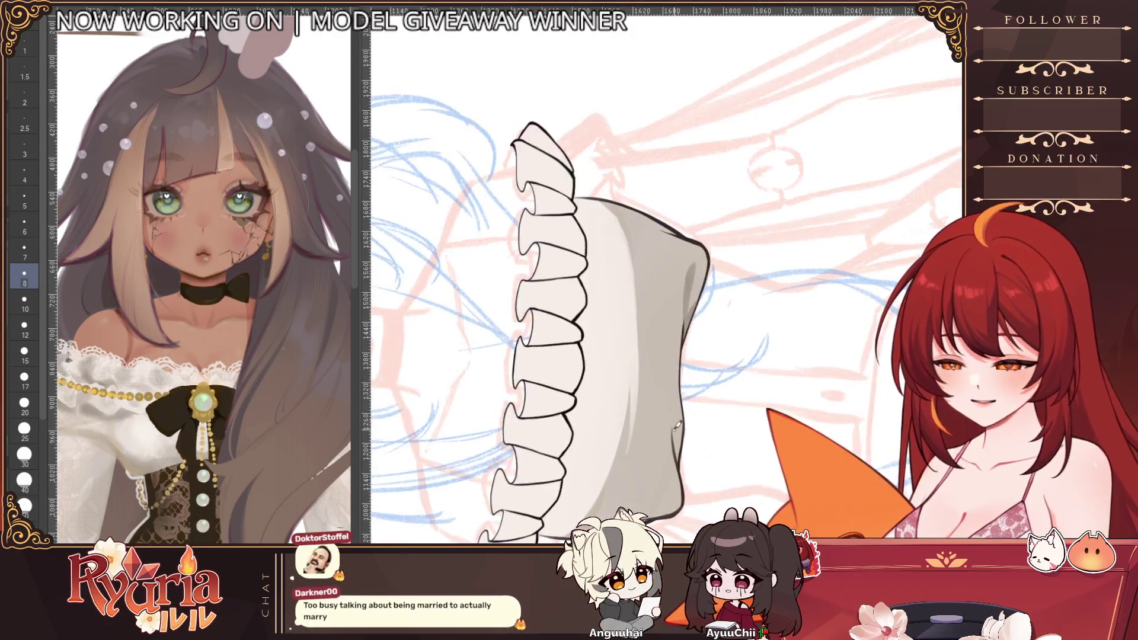
pyautogui.press(']')
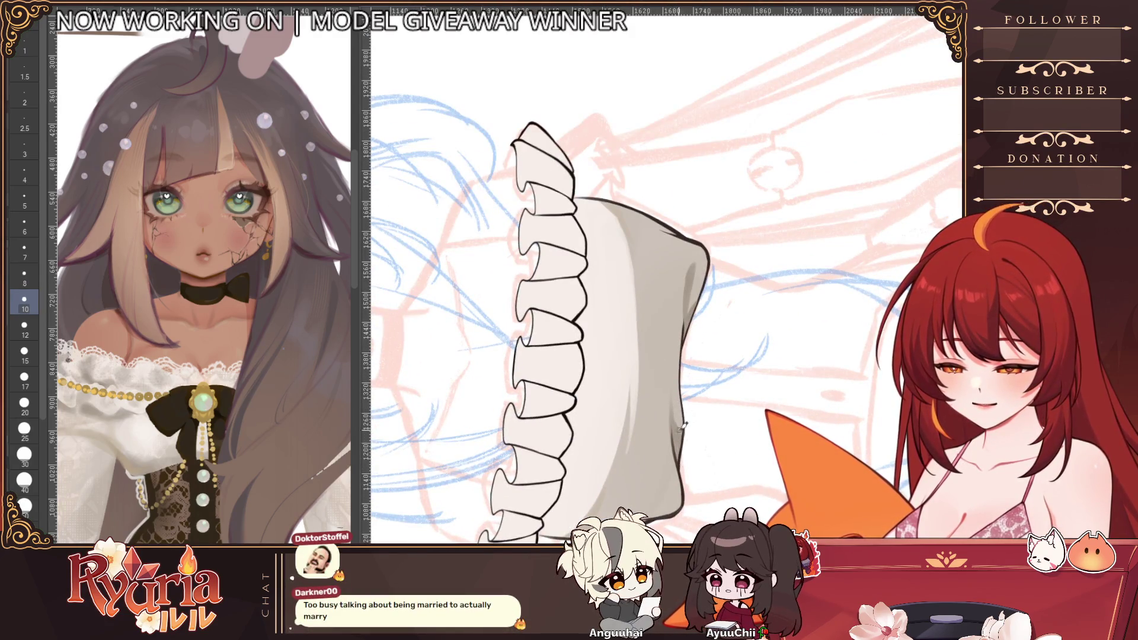
pyautogui.scroll(-3, 696, 467)
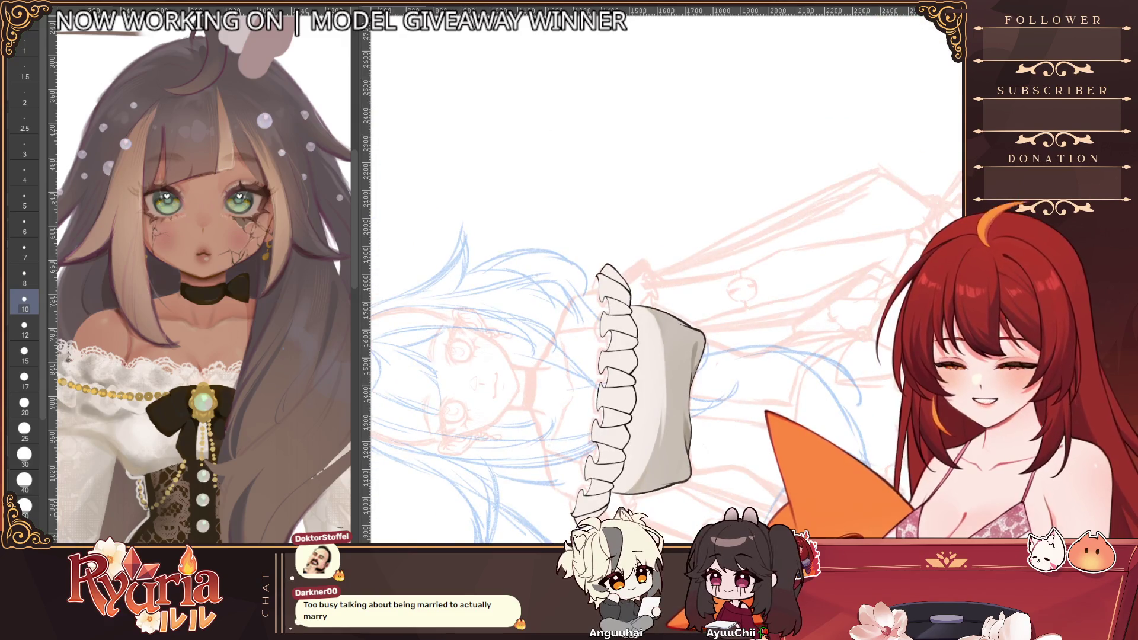
pyautogui.hotkey('ctrl', '0')
pyautogui.scroll(2, 657, 353)
pyautogui.scroll(1, 655, 353)
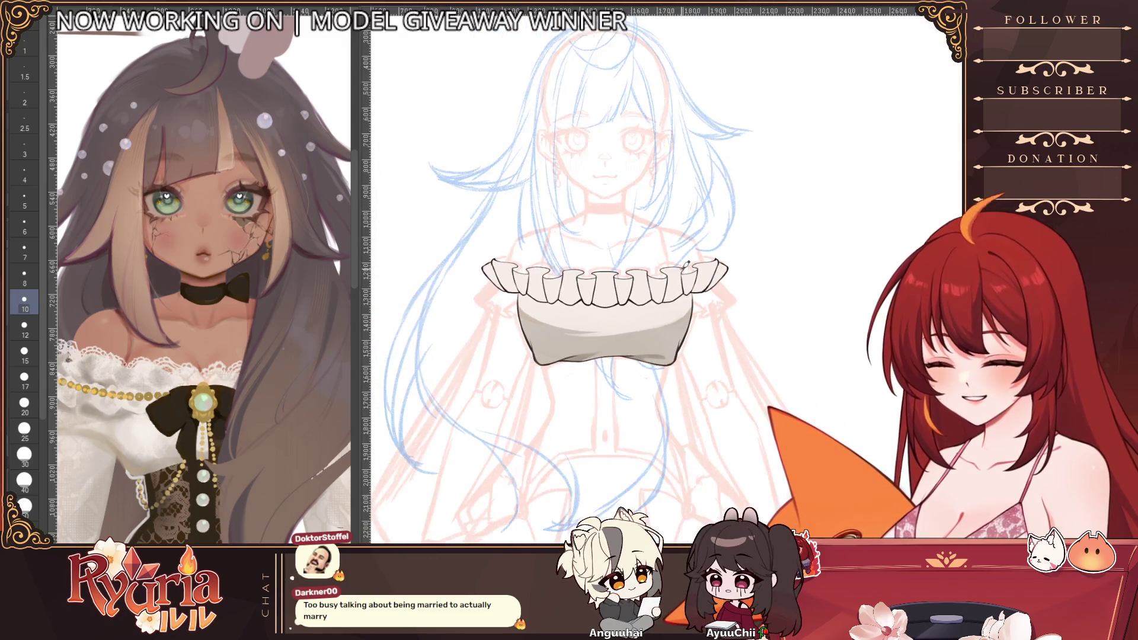
pyautogui.scroll(1, 517, 343)
pyautogui.scroll(1, 470, 336)
pyautogui.moveTo(550, 486); pyautogui.dragTo(602, 473)
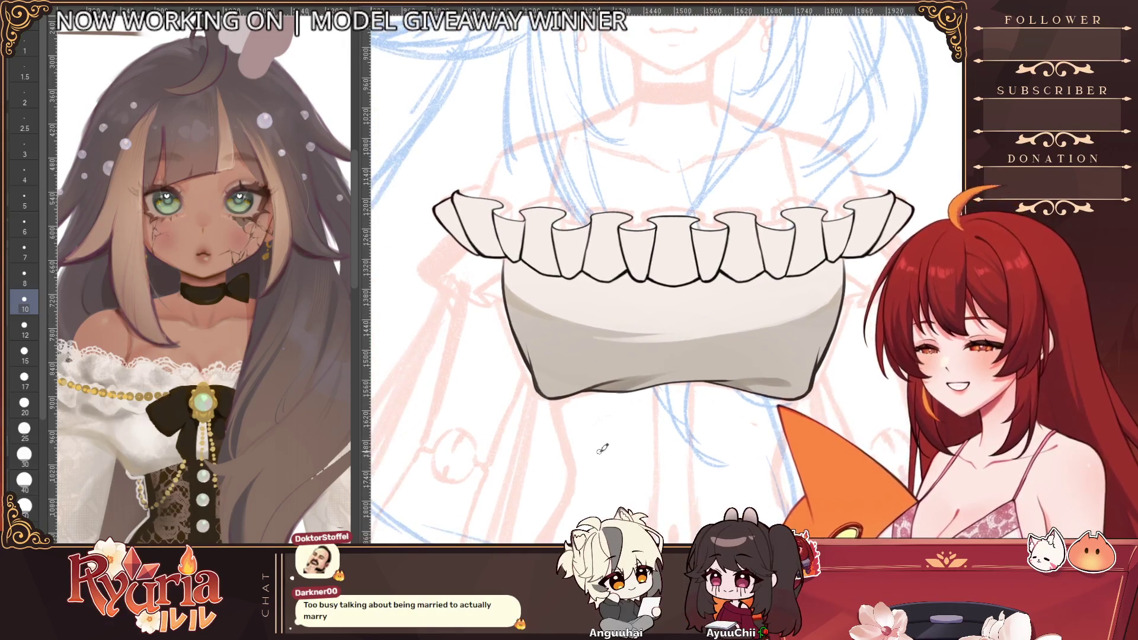
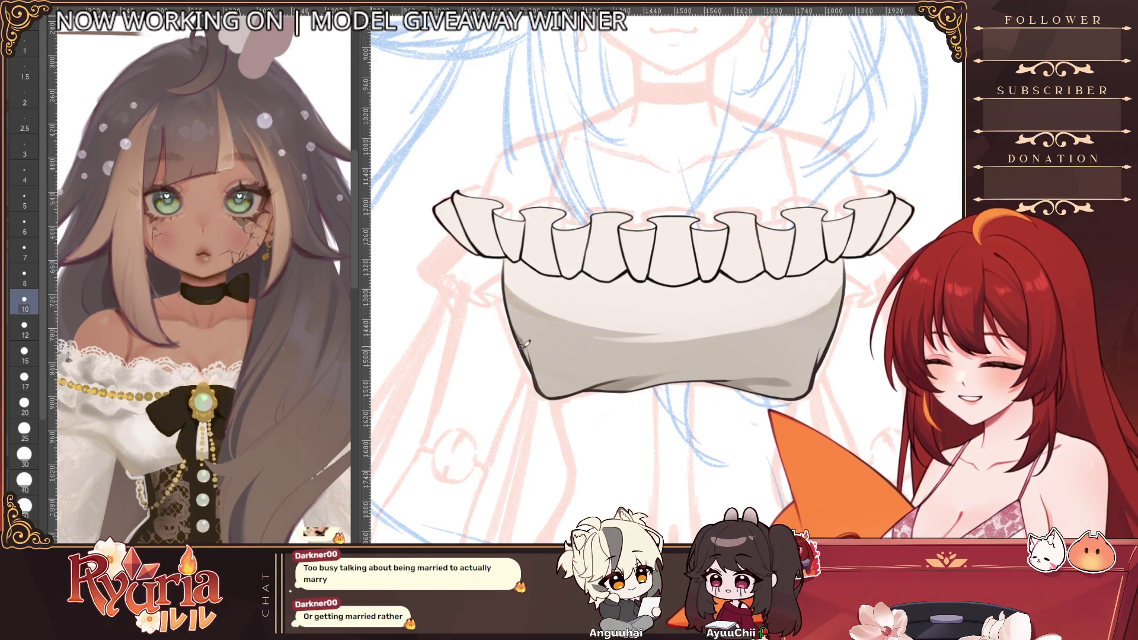
# - Adjust the brush size and reposition the view around the frill, ending upright
pyautogui.press('[')
pyautogui.scroll(-2, 583, 376)
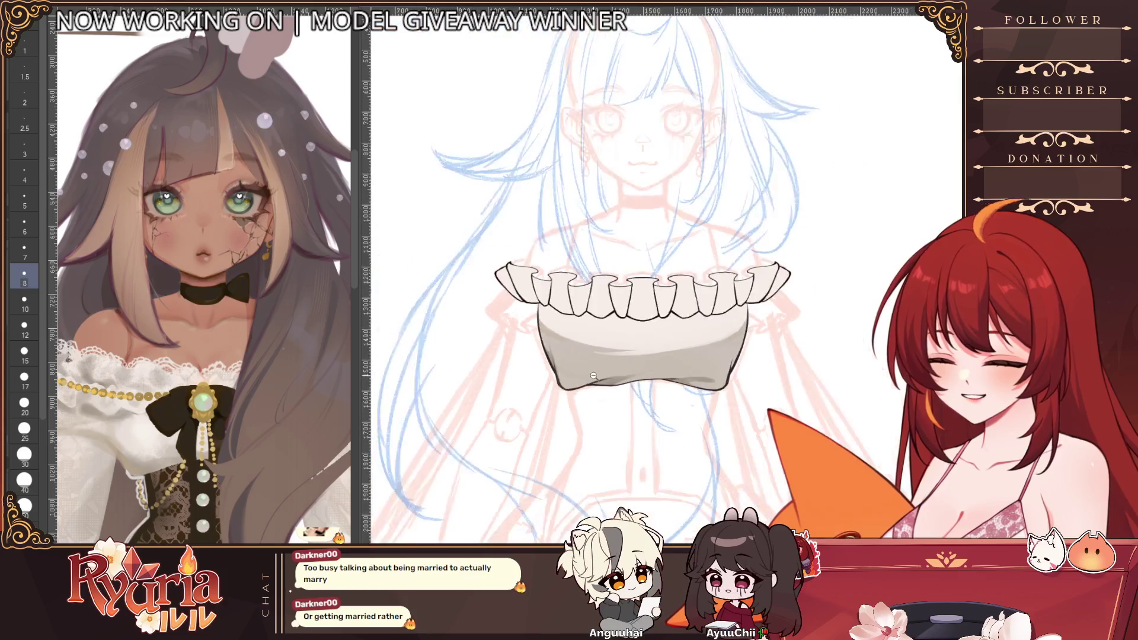
pyautogui.scroll(1, 604, 387)
pyautogui.scroll(3, 626, 397)
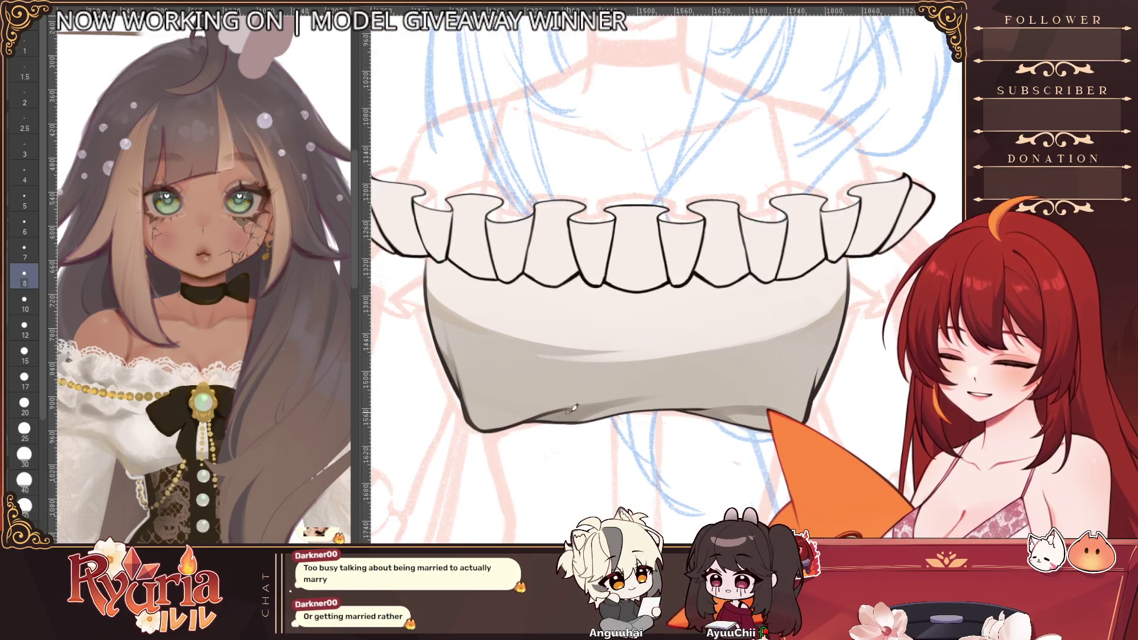
pyautogui.moveTo(534, 223); pyautogui.dragTo(493, 363)
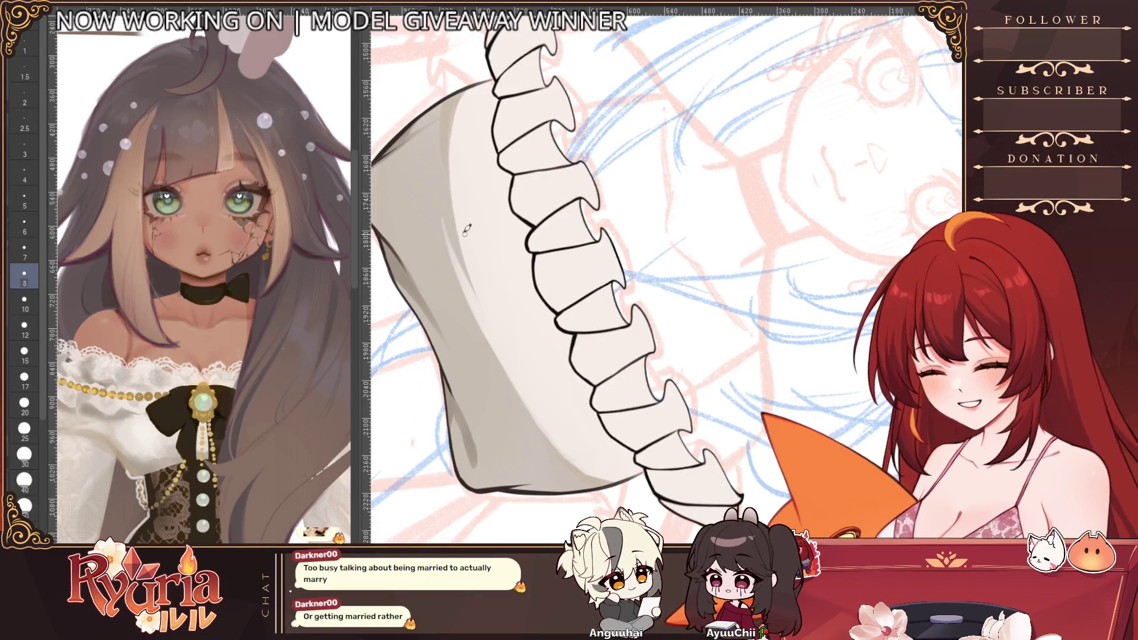
pyautogui.press('[')
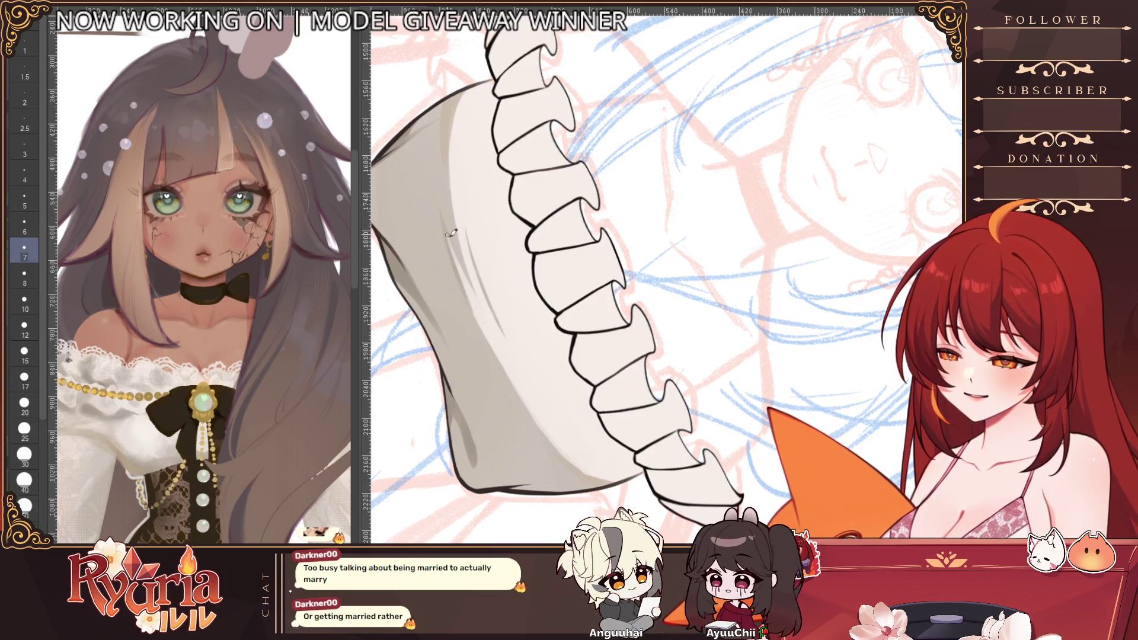
pyautogui.moveTo(478, 254); pyautogui.dragTo(462, 277)
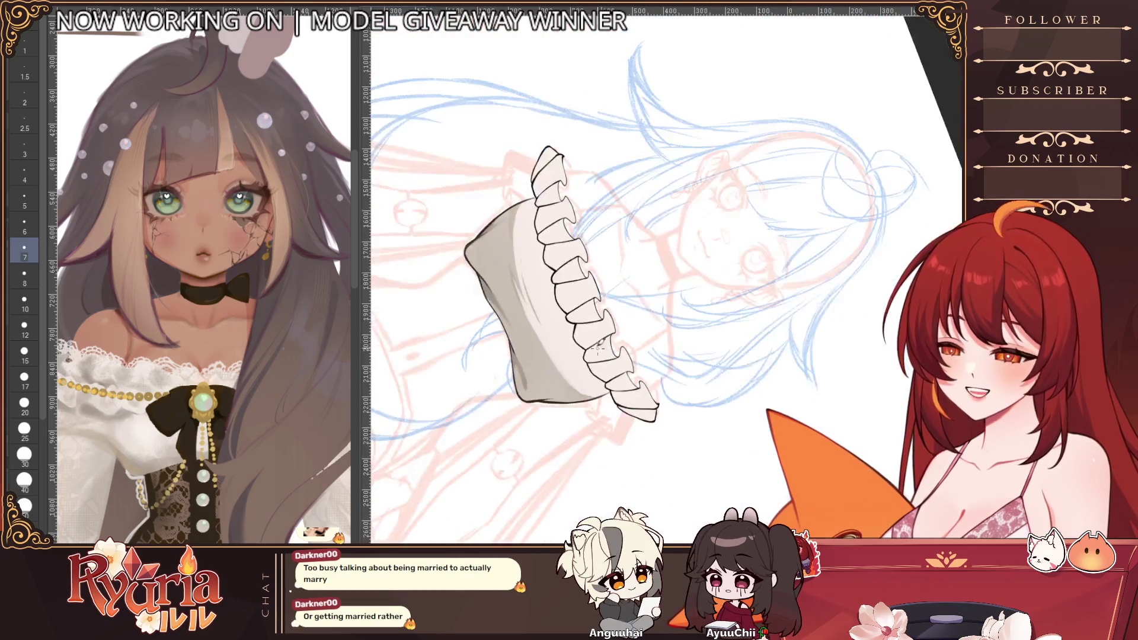
pyautogui.press(']')
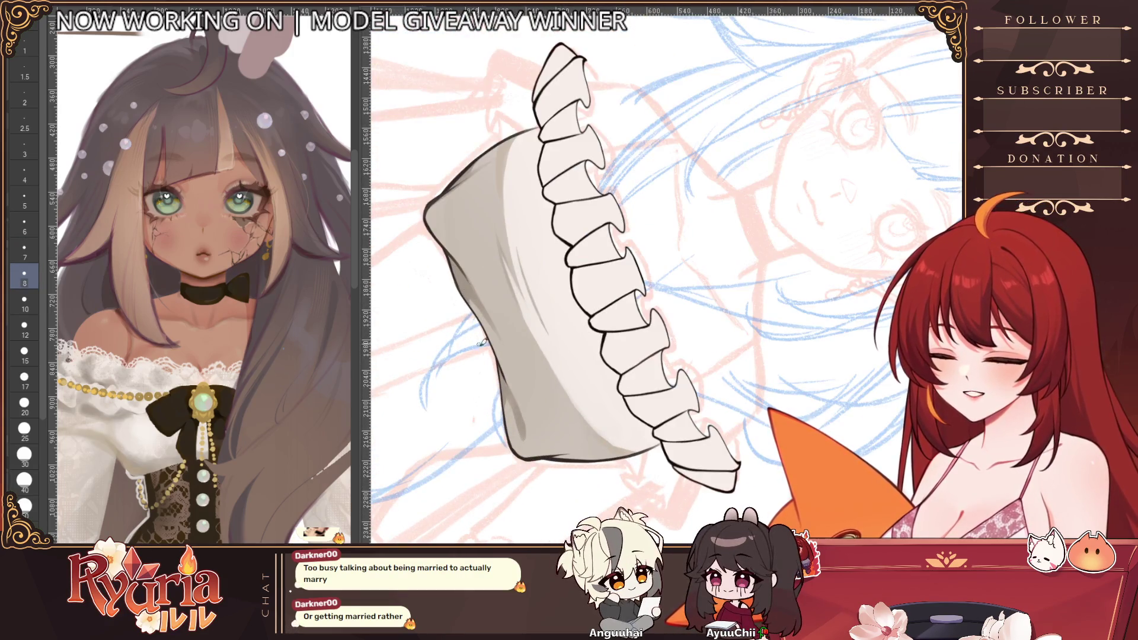
pyautogui.moveTo(555, 410); pyautogui.dragTo(477, 311)
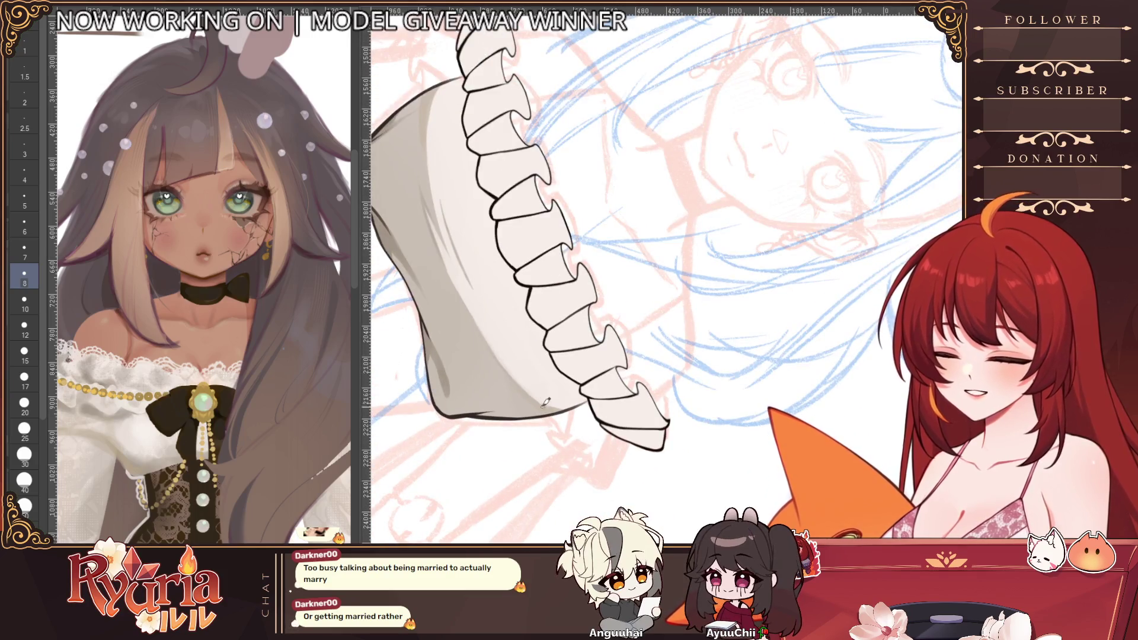
pyautogui.scroll(-5, 523, 382)
pyautogui.moveTo(523, 382); pyautogui.dragTo(392, 414)
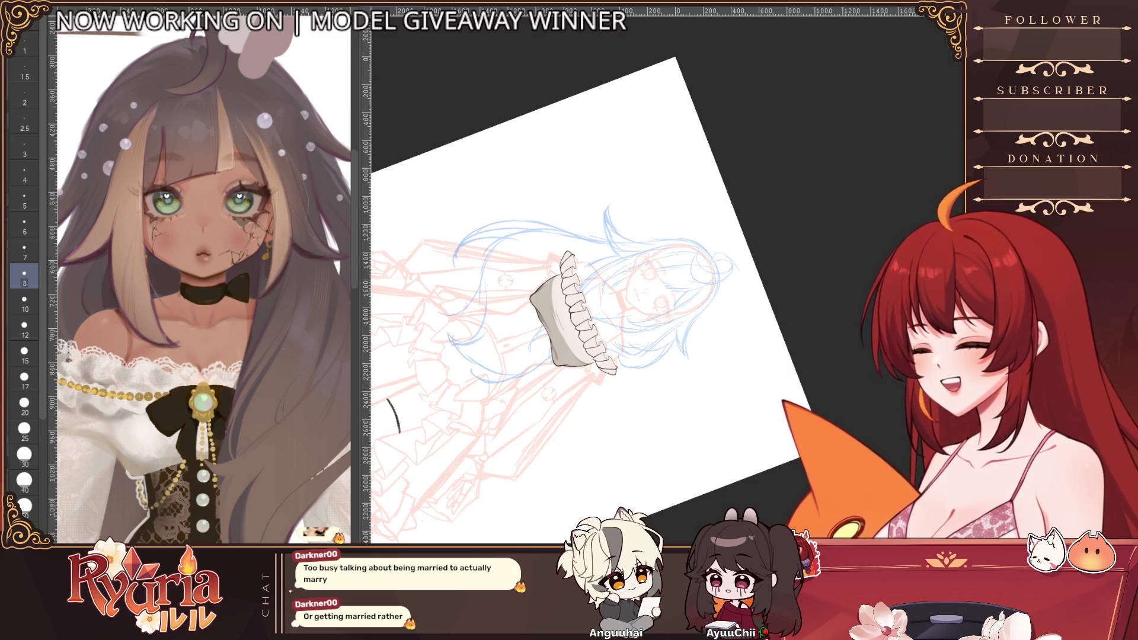
pyautogui.scroll(5, 569, 369)
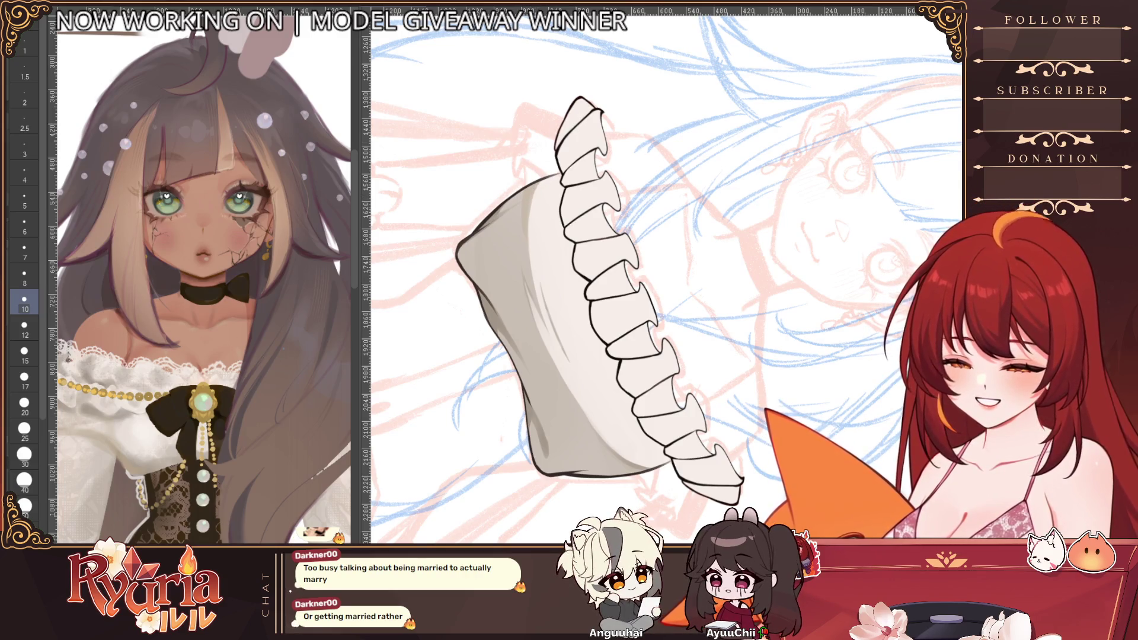
pyautogui.press('r')
pyautogui.scroll(-3, 640, 293)
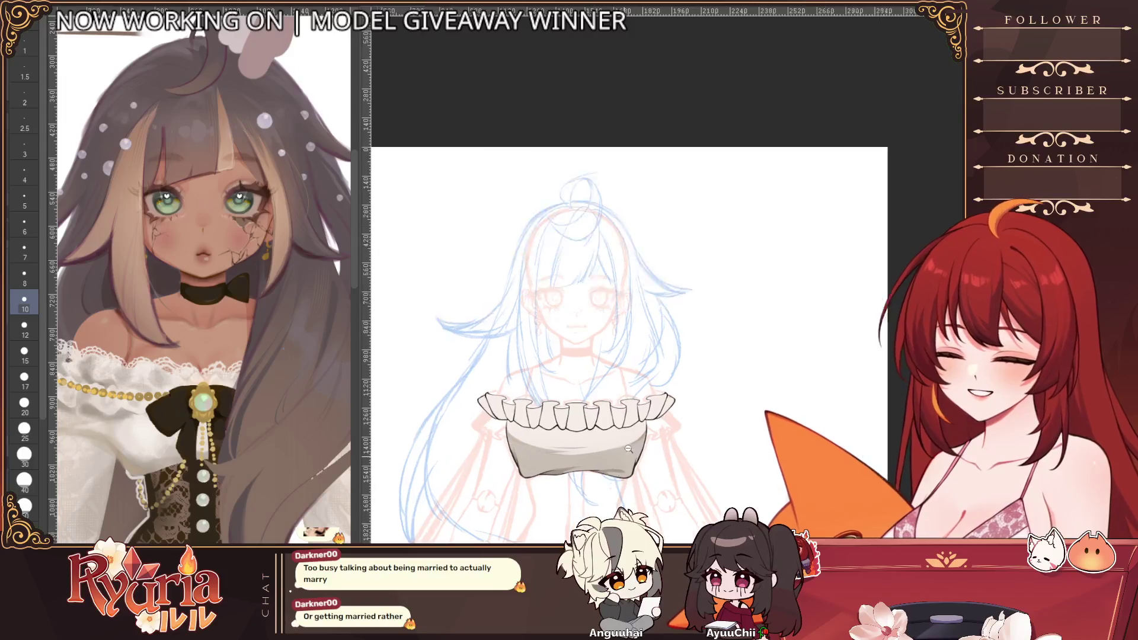
pyautogui.scroll(2, 640, 294)
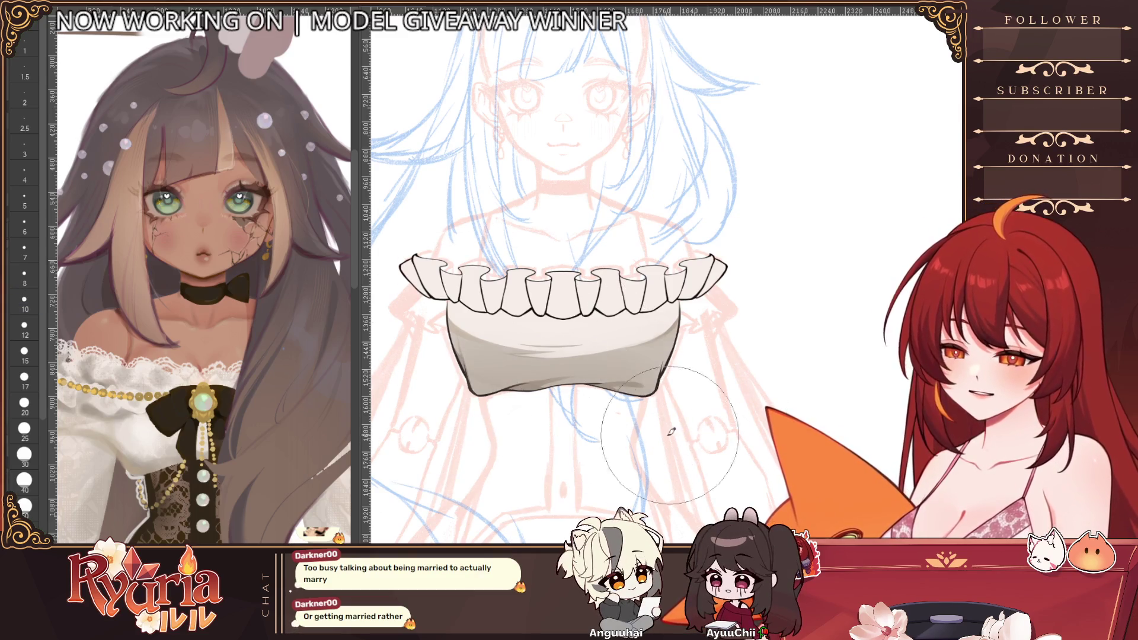
pyautogui.scroll(-2, 675, 423)
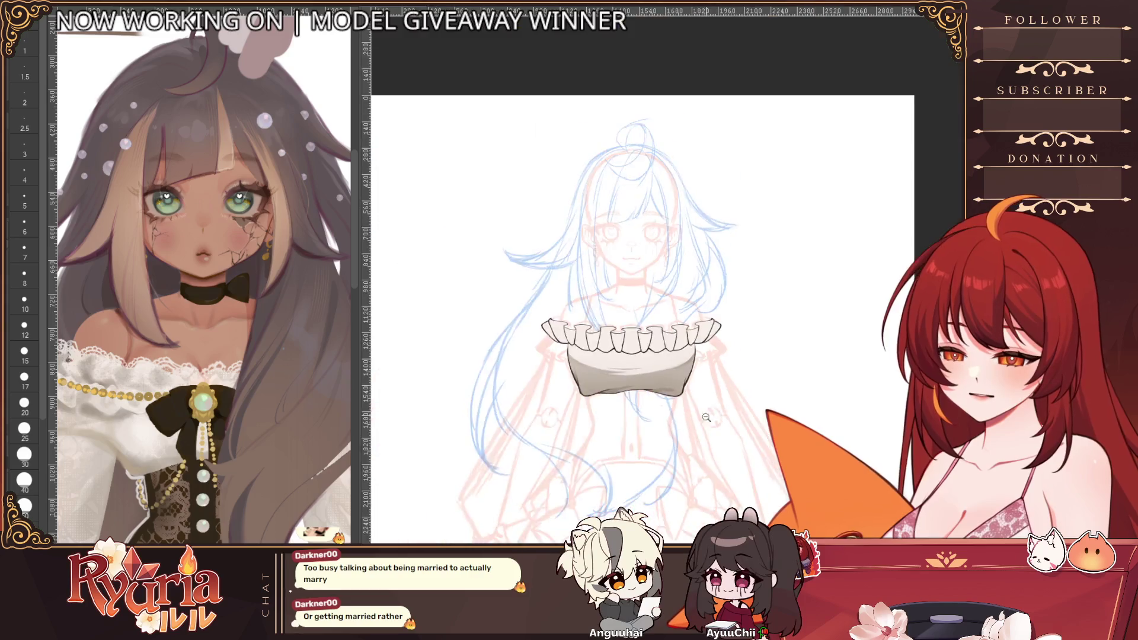
pyautogui.scroll(-2, 711, 417)
pyautogui.scroll(1, 714, 414)
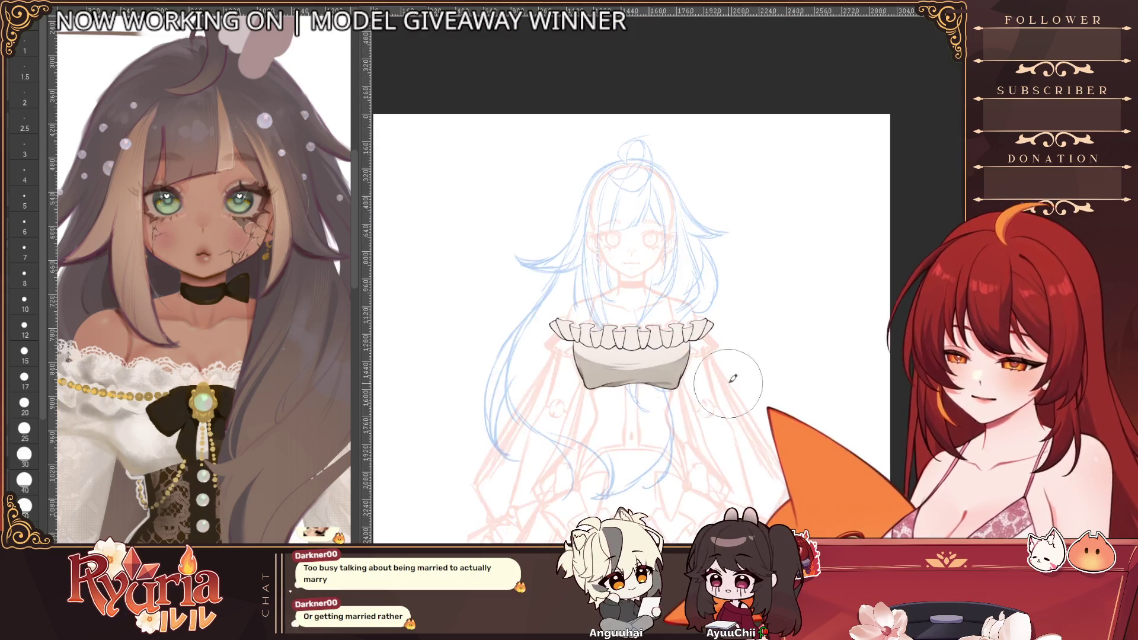
pyautogui.scroll(1, 702, 373)
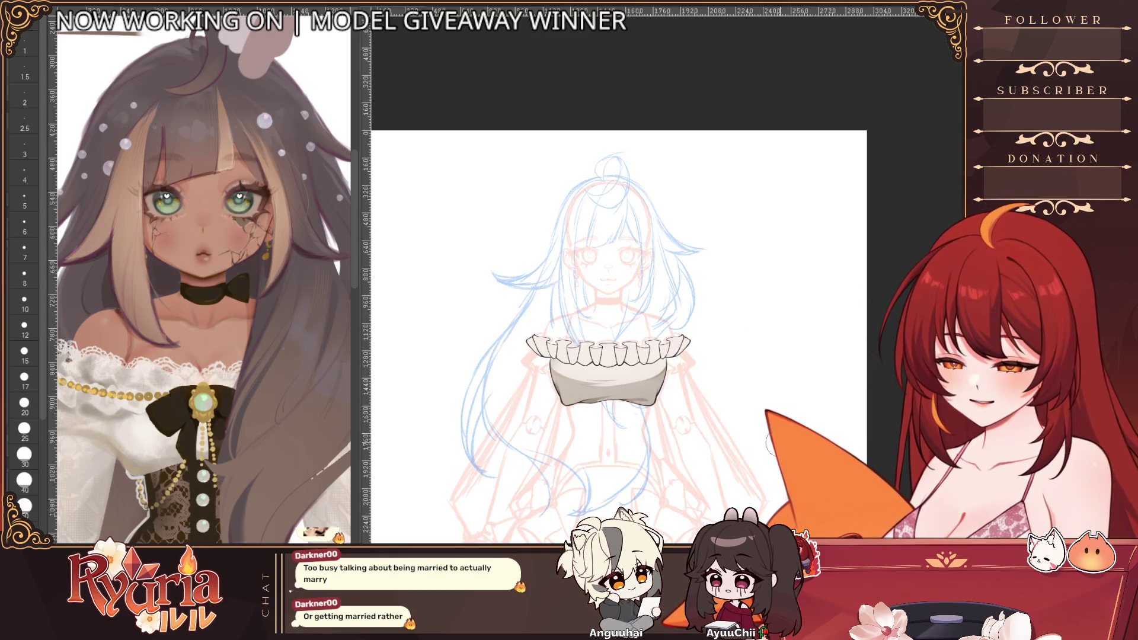
pyautogui.scroll(2, 592, 387)
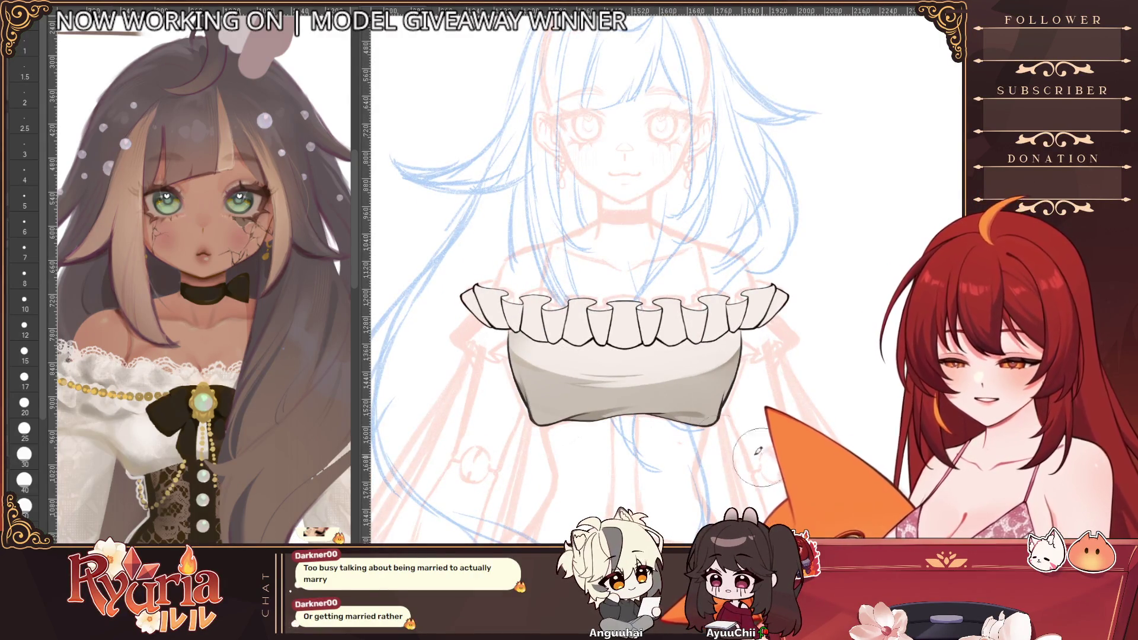
pyautogui.scroll(-2, 758, 451)
pyautogui.scroll(2, 757, 451)
pyautogui.scroll(1, 758, 451)
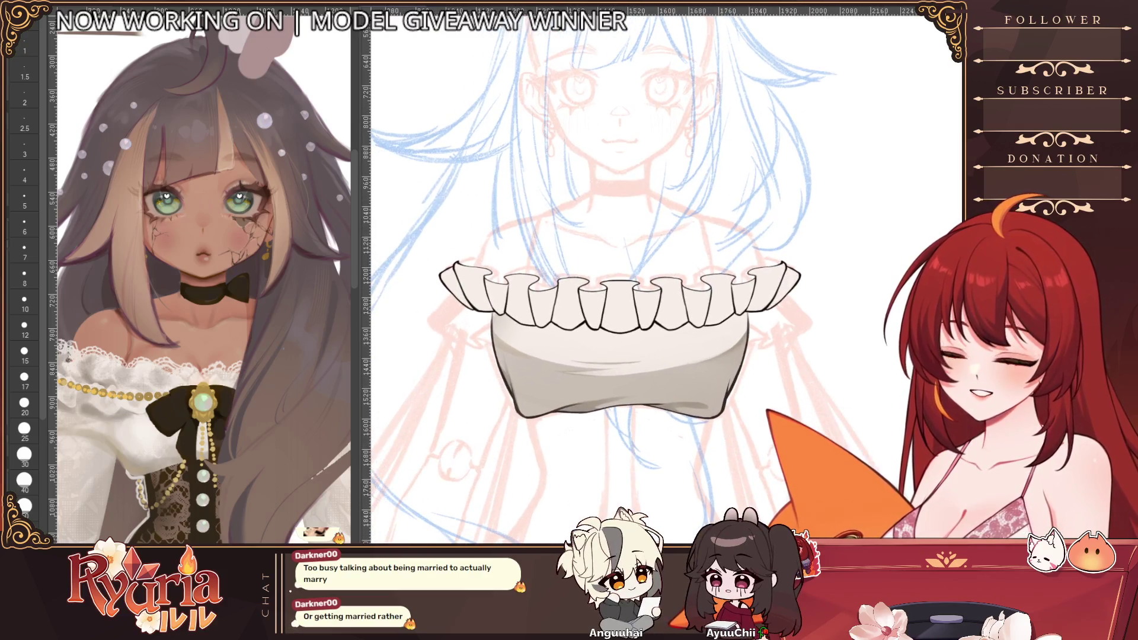
# - Toggle the frill layer to check the sketch beneath, then add a second ruffle row below it
pyautogui.press('Delete')
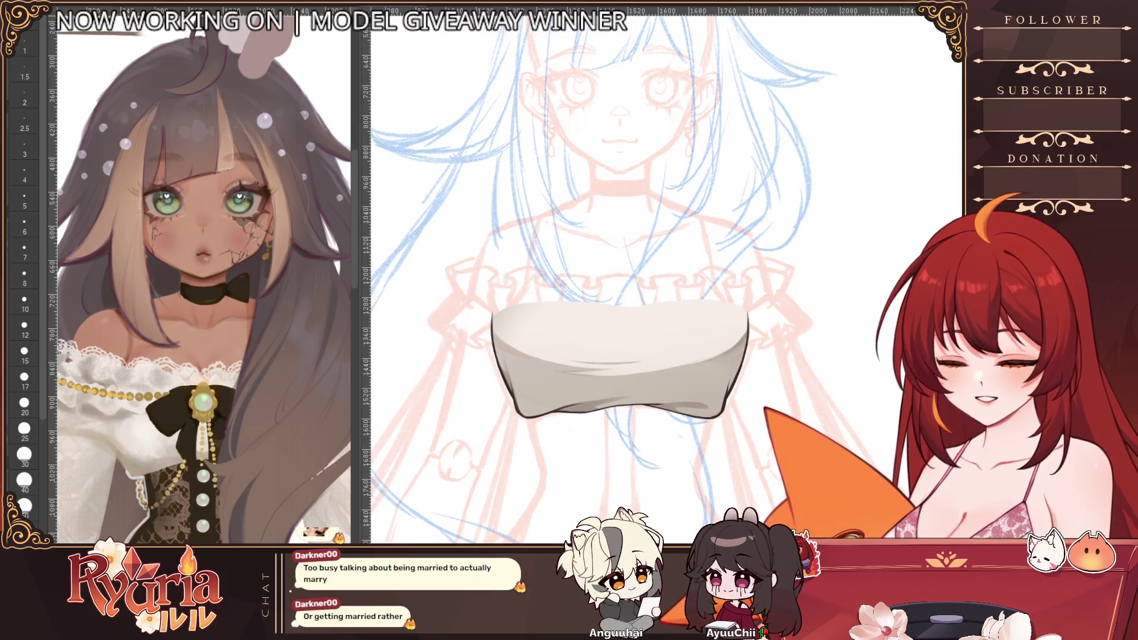
pyautogui.hotkey('ctrl', 'z')
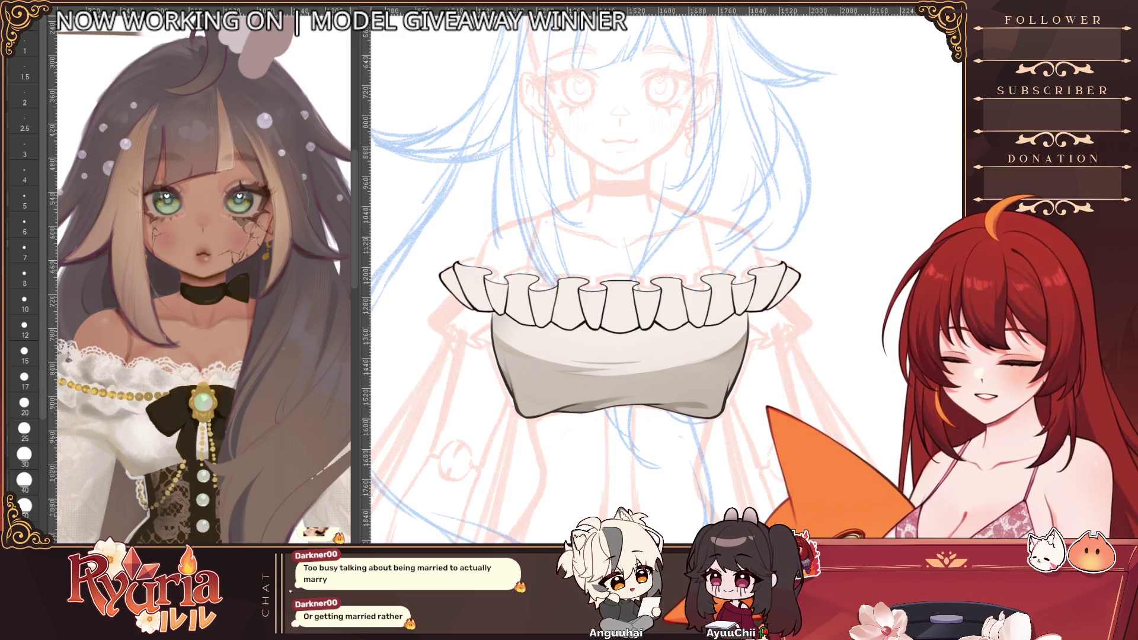
pyautogui.hotkey('ctrl', 'z')
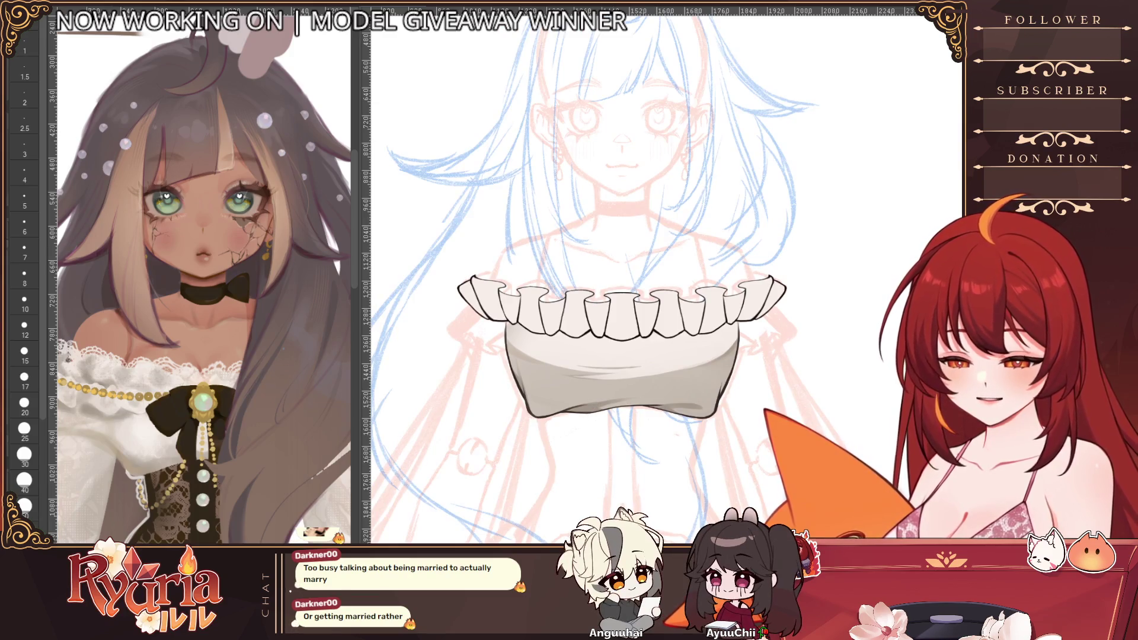
pyautogui.press('Delete')
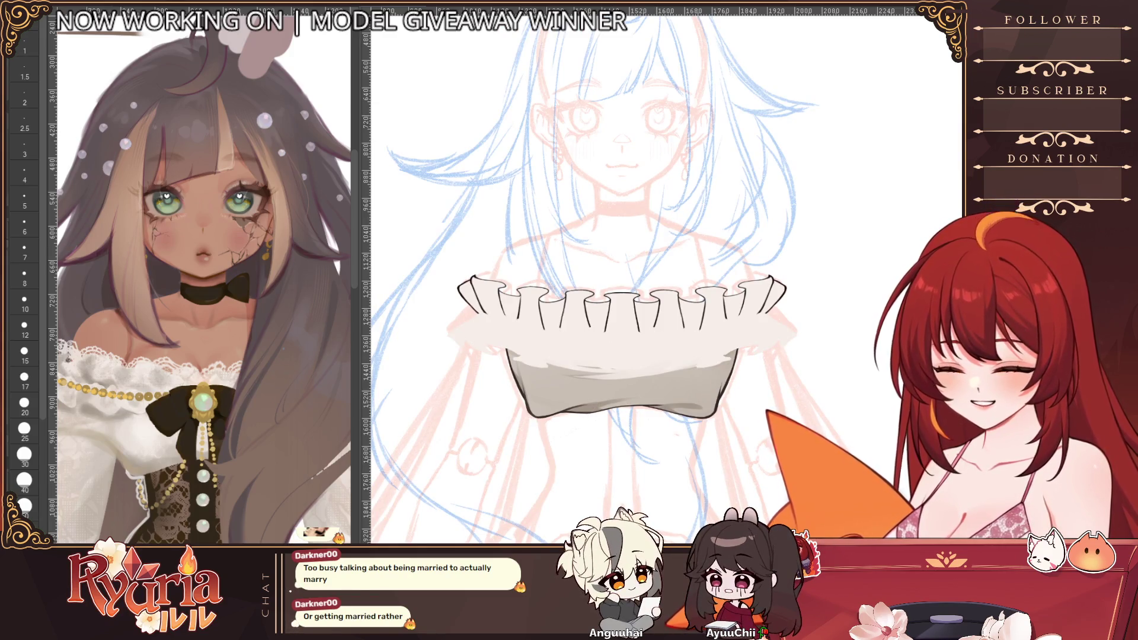
pyautogui.hotkey('ctrl', 'z')
pyautogui.keyDown('alt'); pyautogui.click(694, 440); pyautogui.keyUp('alt')
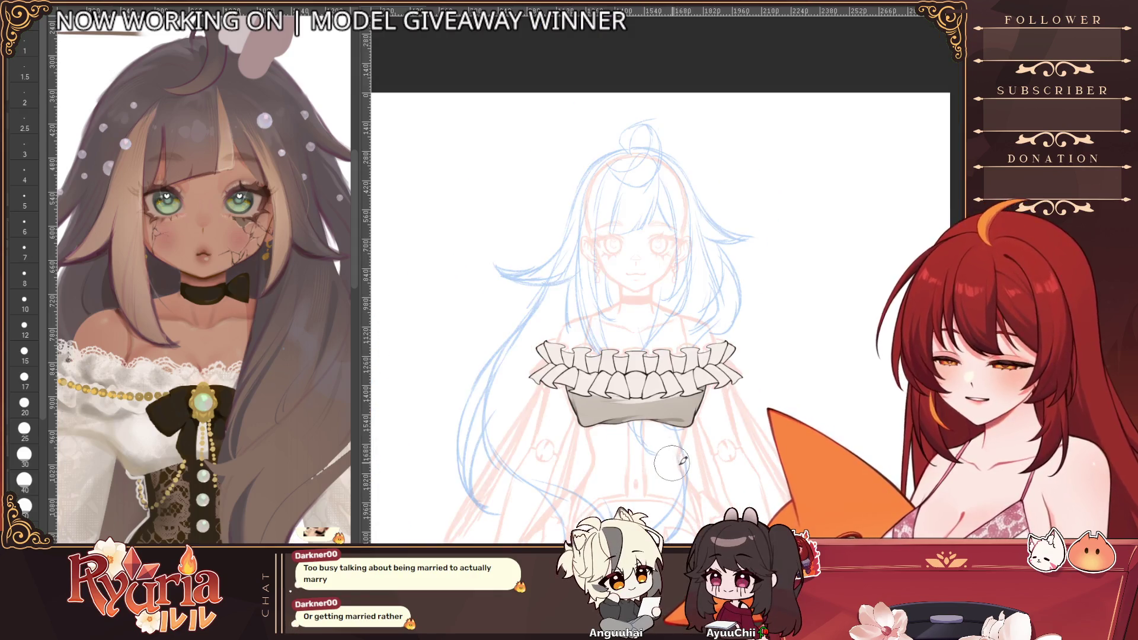
pyautogui.keyDown('alt'); pyautogui.click(671, 461); pyautogui.keyUp('alt')
pyautogui.keyDown('alt'); pyautogui.click(671, 460); pyautogui.keyUp('alt')
pyautogui.keyDown('alt'); pyautogui.click(667, 484); pyautogui.keyUp('alt')
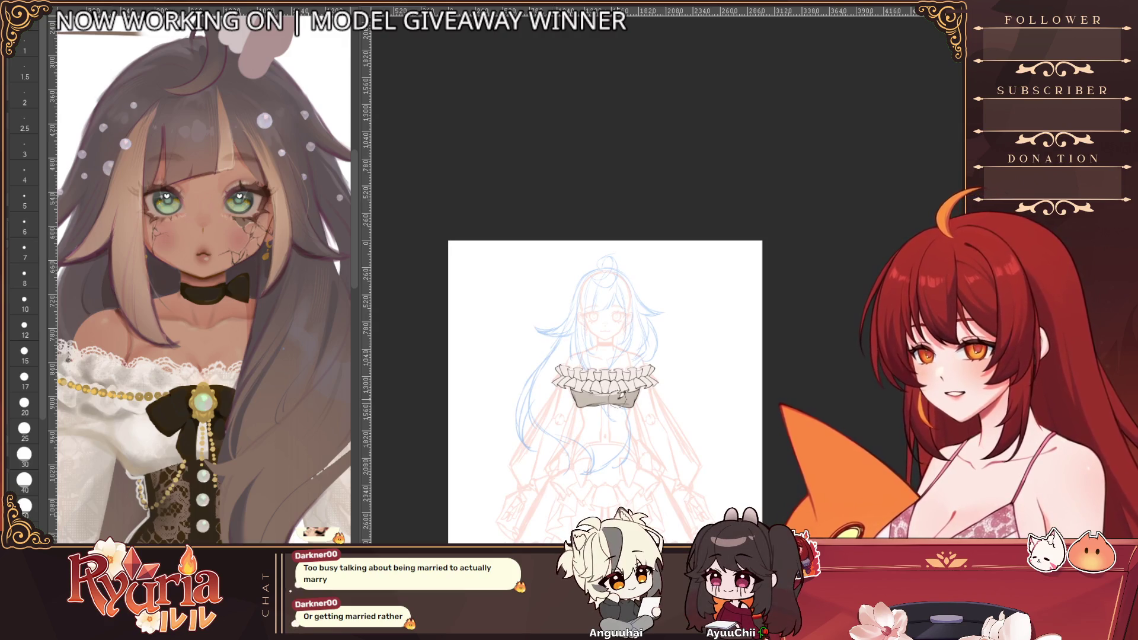
pyautogui.click(586, 426)
pyautogui.click(587, 427)
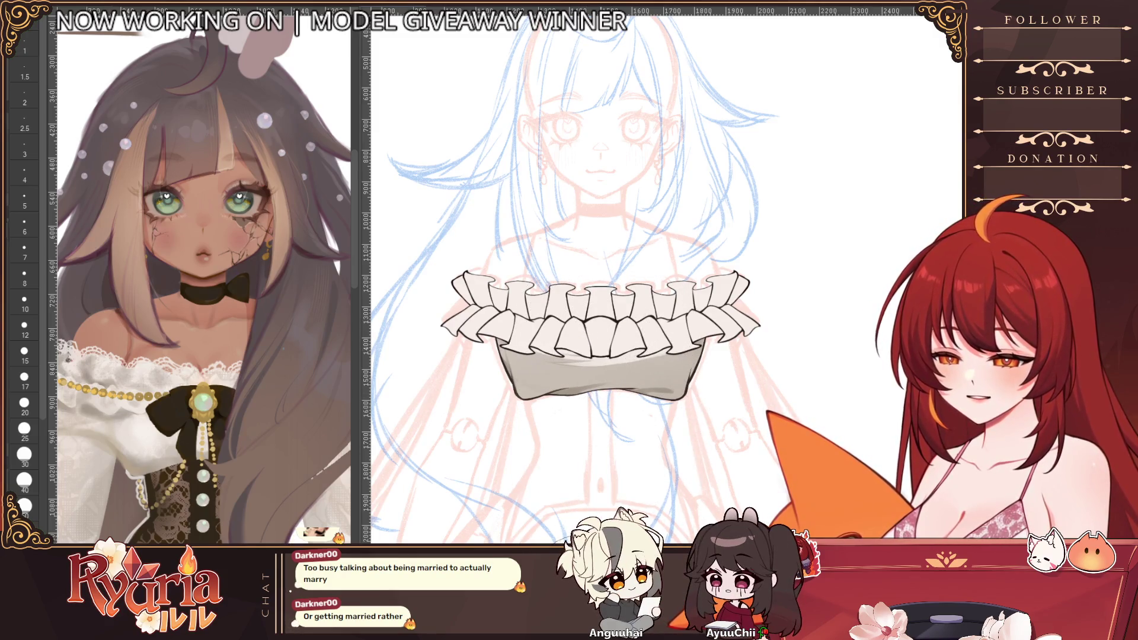
pyautogui.scroll(-2, 632, 352)
pyautogui.scroll(3, 587, 533)
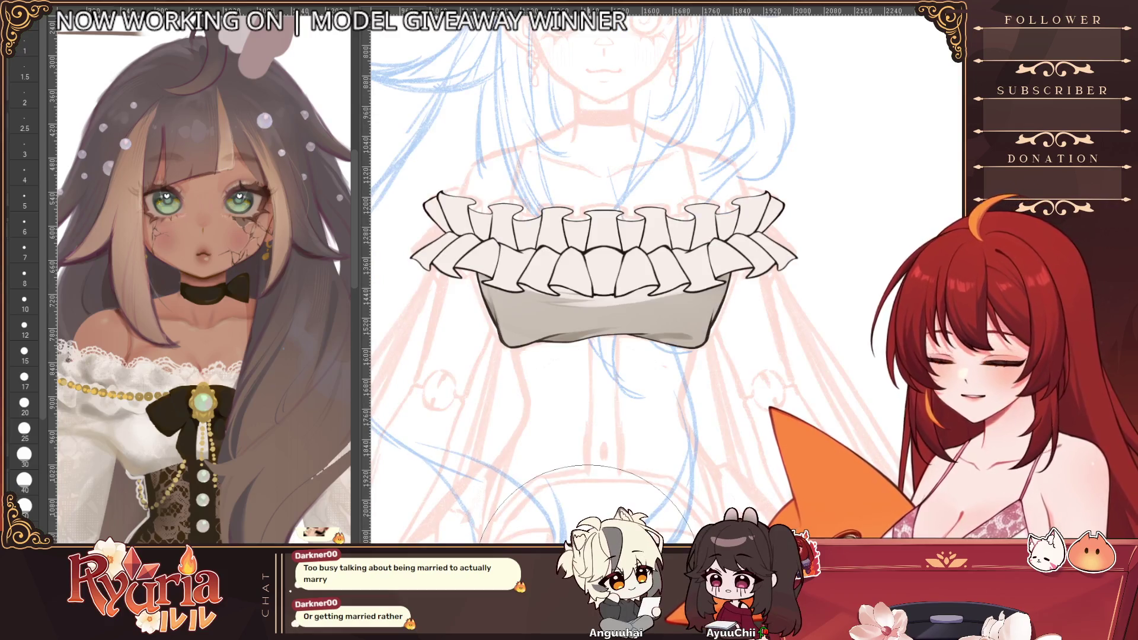
pyautogui.scroll(1, 466, 261)
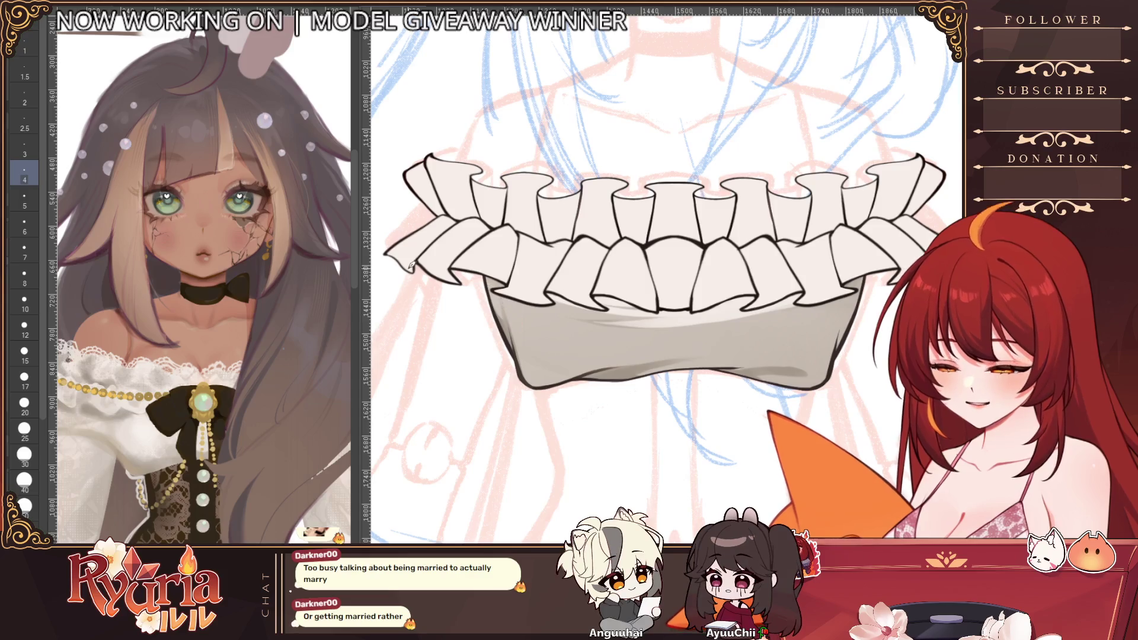
pyautogui.click(24, 304)
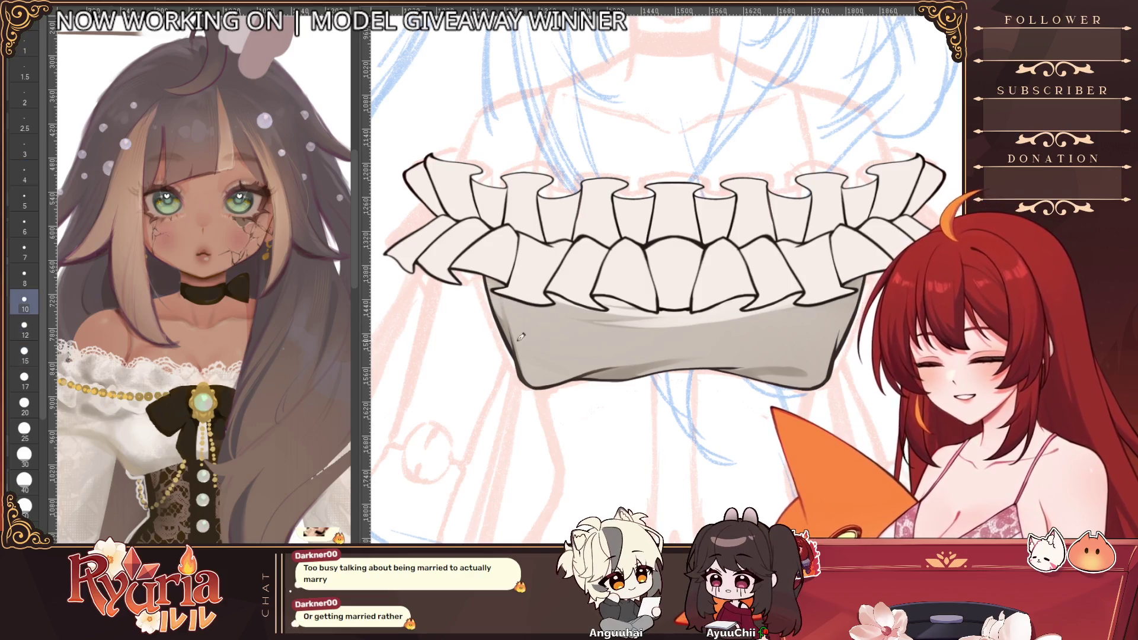
pyautogui.press('[')
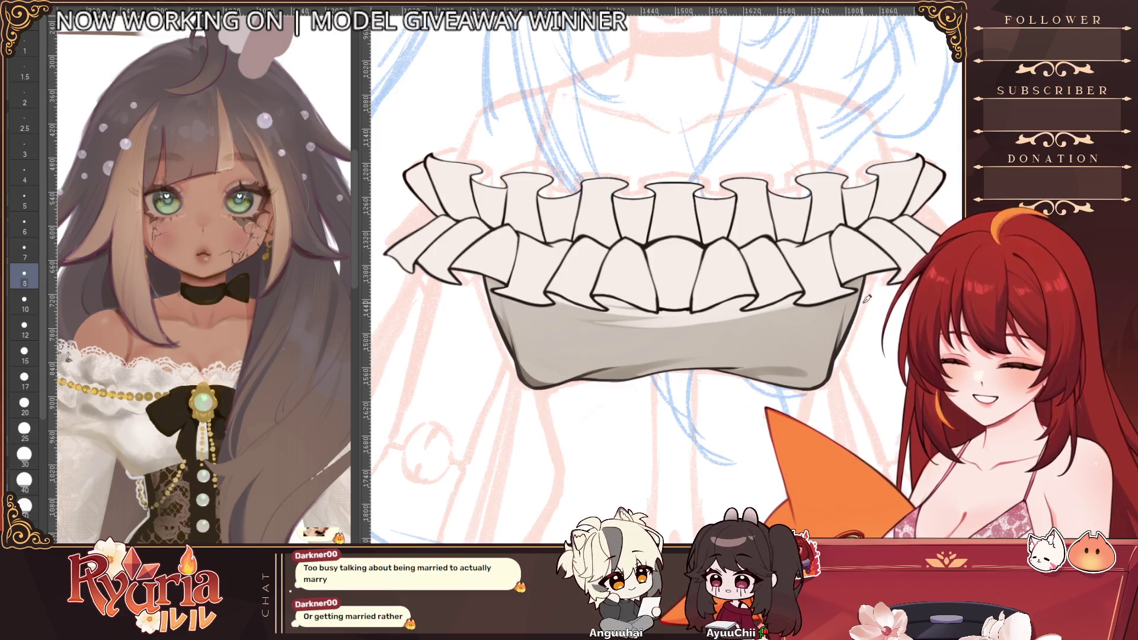
pyautogui.scroll(-3, 860, 306)
pyautogui.scroll(4, 623, 374)
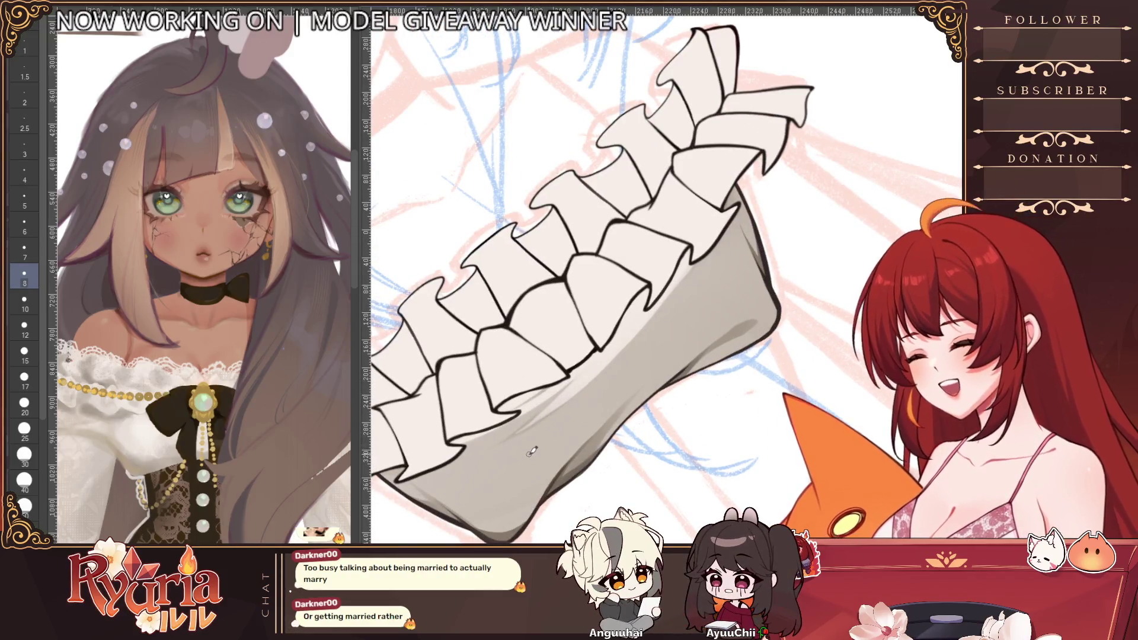
pyautogui.scroll(-3, 645, 485)
pyautogui.scroll(-2, 644, 485)
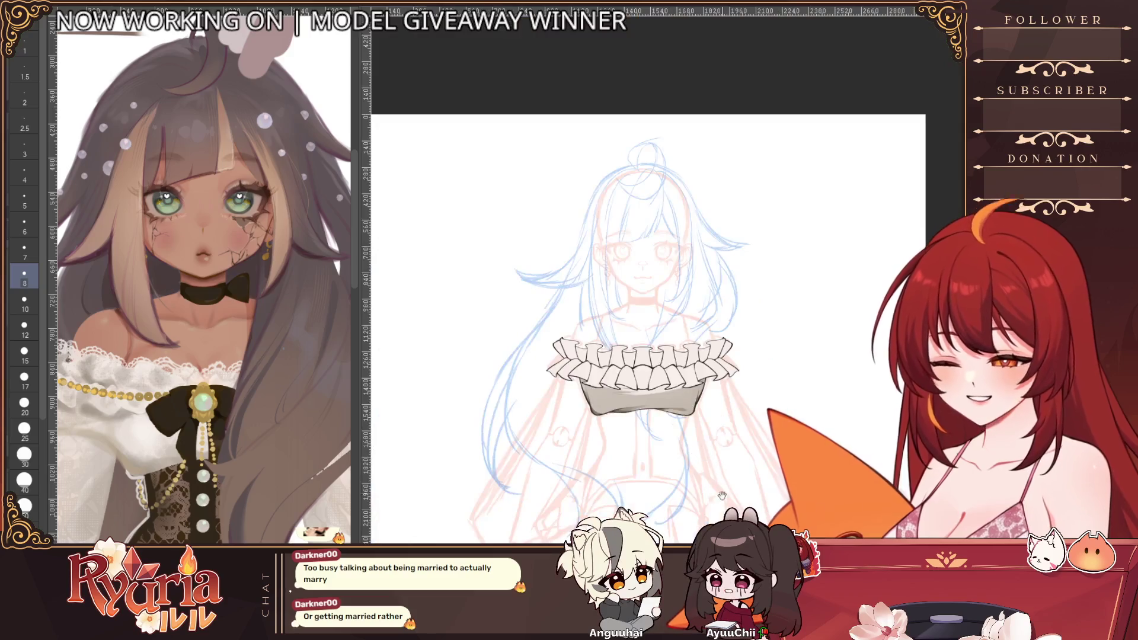
pyautogui.scroll(-2, 644, 484)
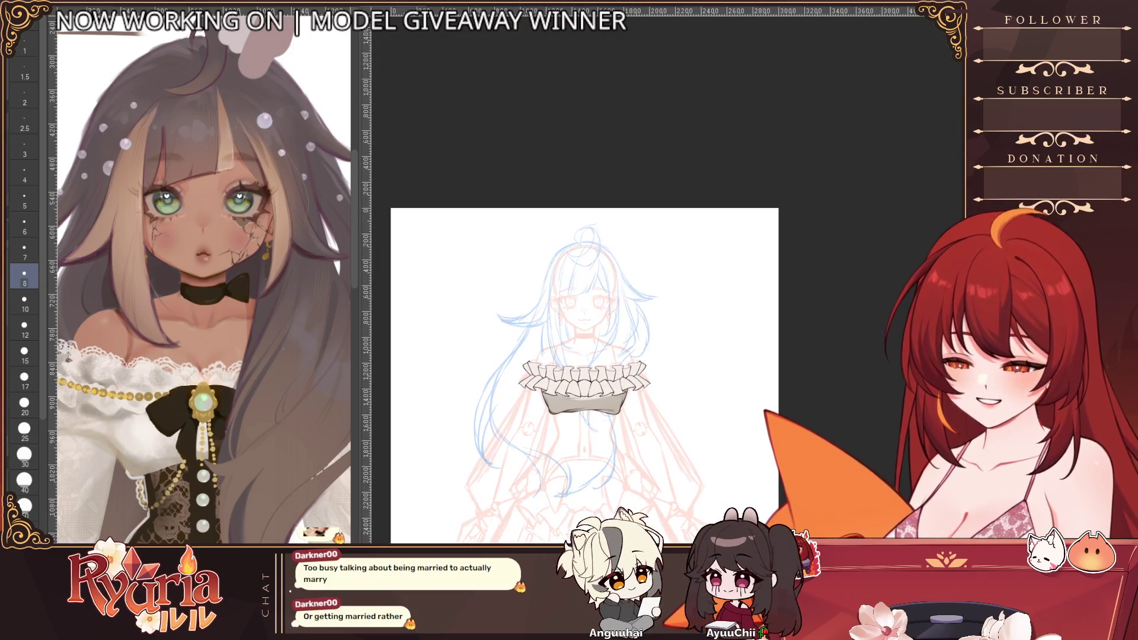
# - Fill skin tone above the ruffle, outline the corset and fill it with lace texture
pyautogui.moveTo(551, 369); pyautogui.dragTo(618, 368)
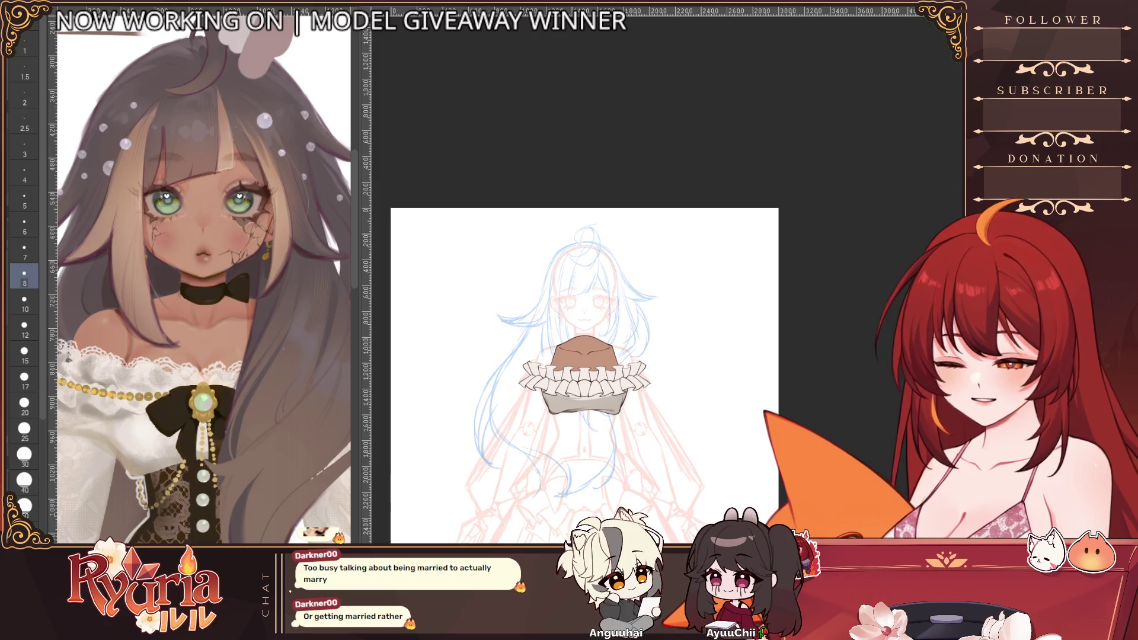
pyautogui.moveTo(553, 441); pyautogui.dragTo(615, 441)
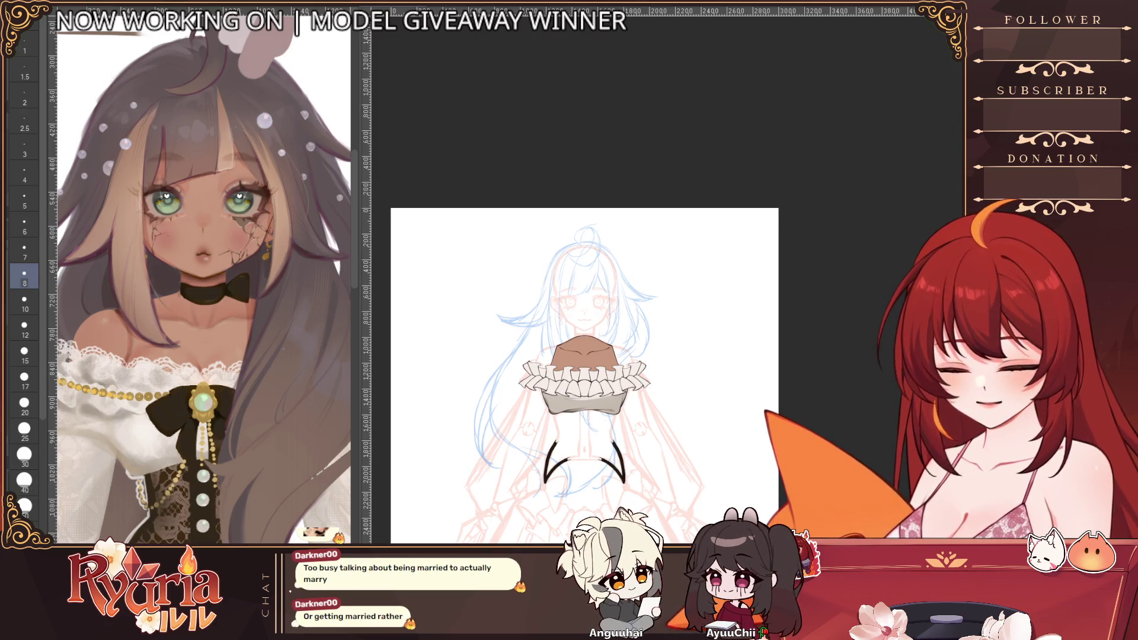
pyautogui.click(584, 444)
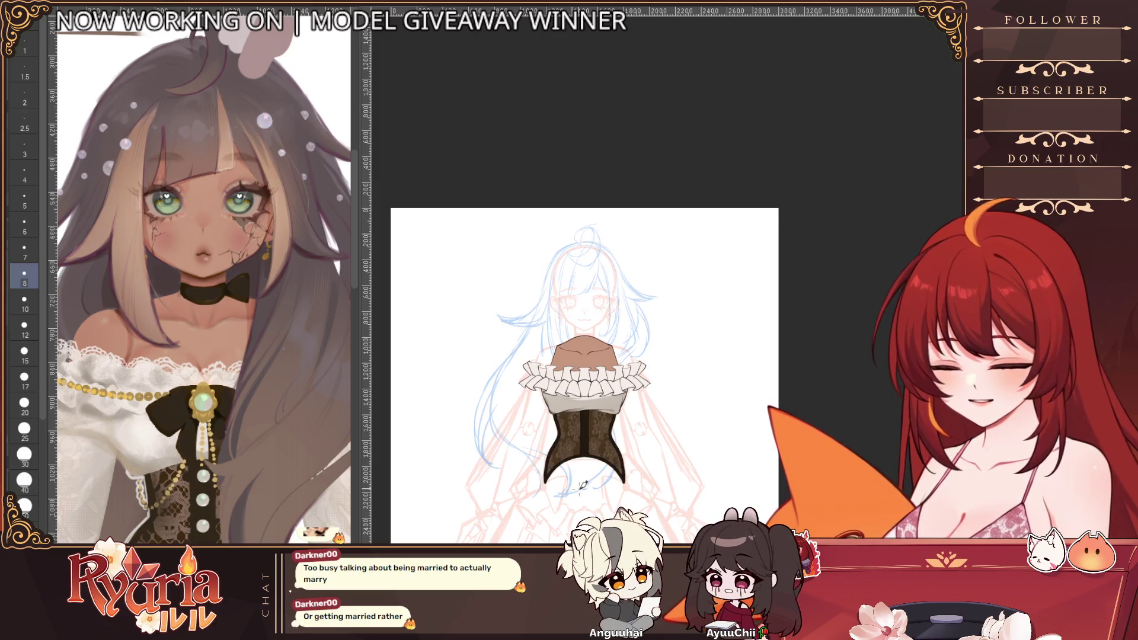
pyautogui.scroll(3, 609, 402)
pyautogui.scroll(2, 610, 402)
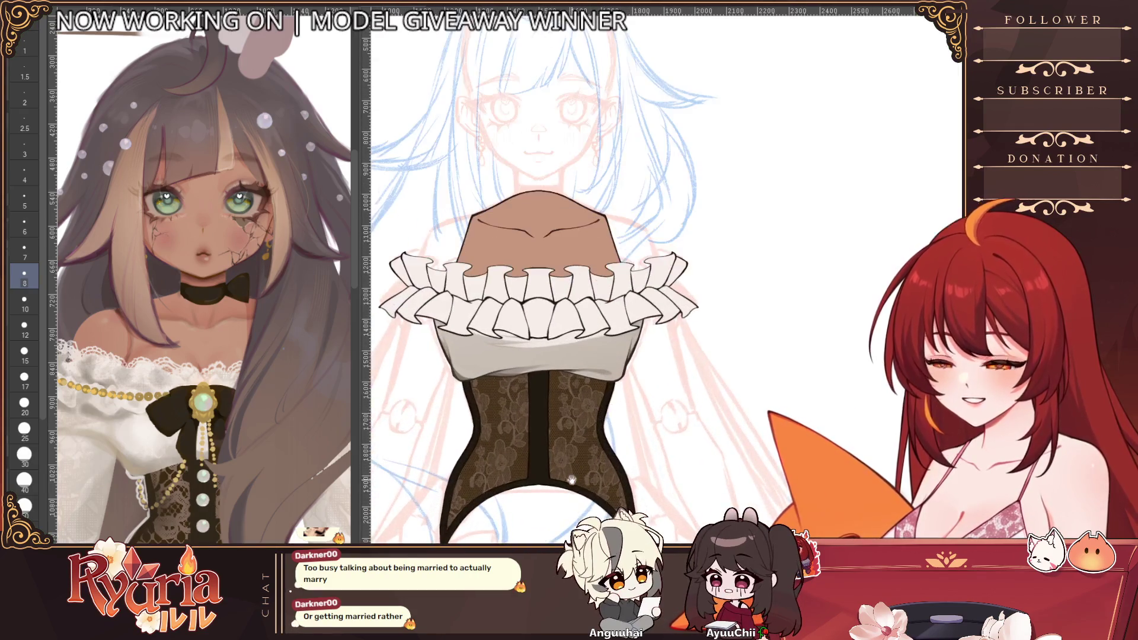
pyautogui.scroll(-1, 607, 507)
pyautogui.scroll(-1, 607, 507)
pyautogui.scroll(-1, 607, 507)
pyautogui.scroll(2, 608, 502)
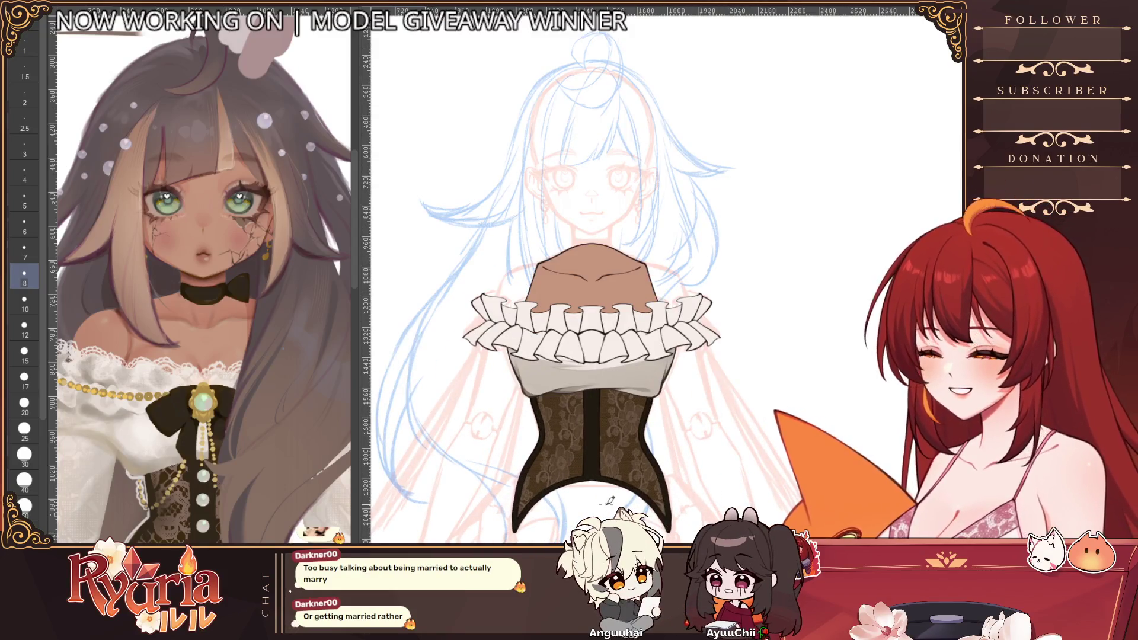
pyautogui.scroll(-1, 651, 428)
pyautogui.scroll(1, 651, 429)
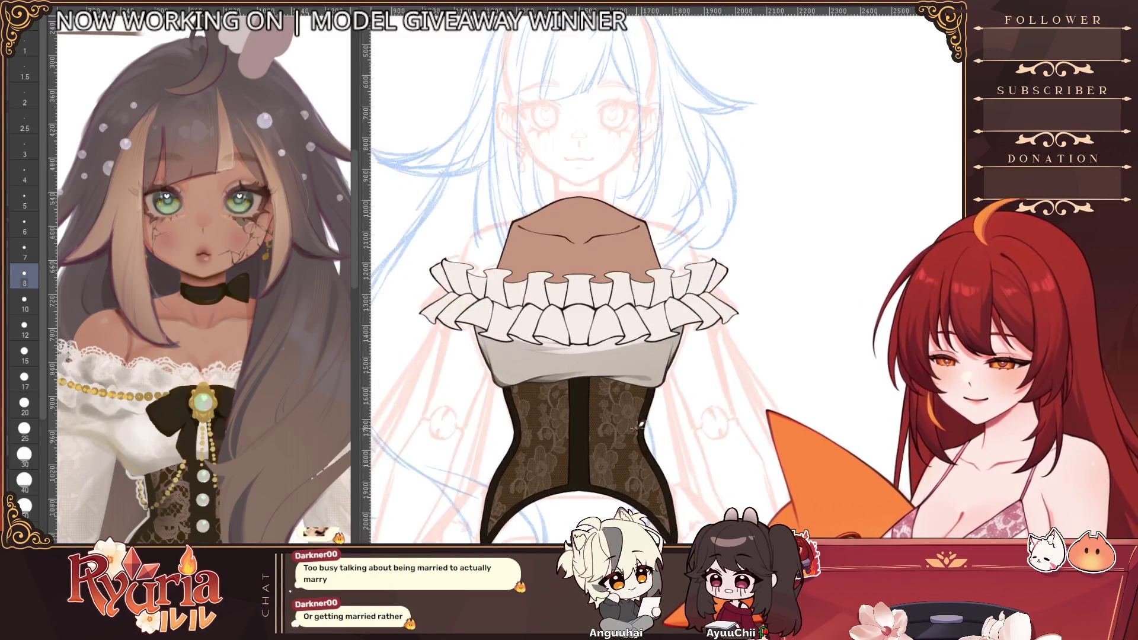
pyautogui.scroll(-1, 717, 366)
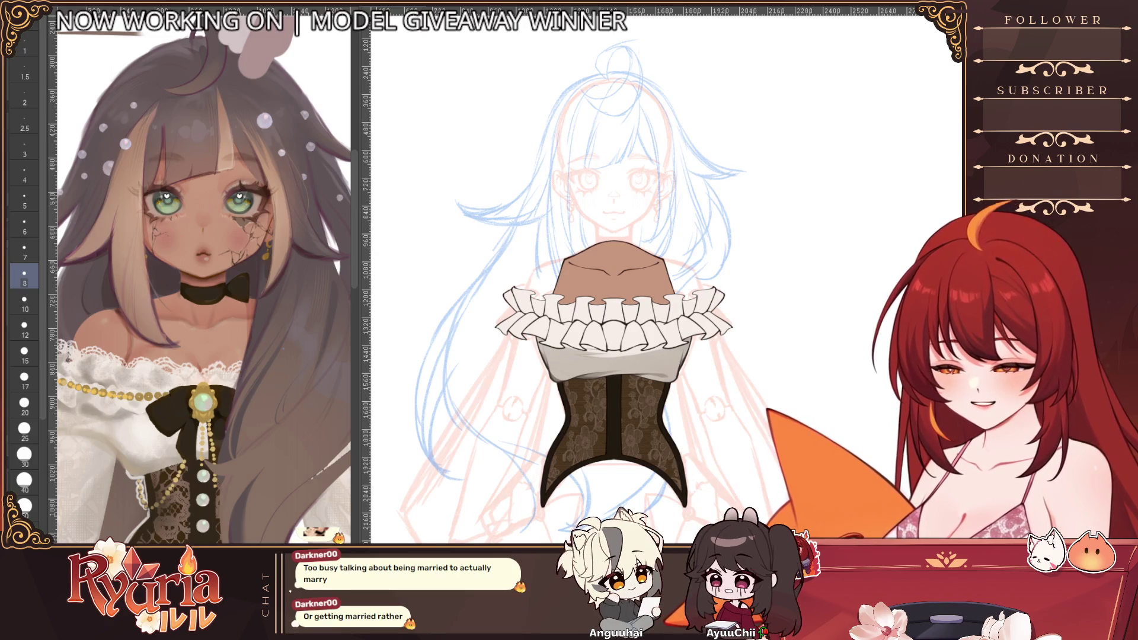
# - Undo a stray lightened centre strip and add a vertical centre line down the corset
pyautogui.moveTo(612, 377); pyautogui.dragTo(613, 451)
pyautogui.hotkey('ctrl', 'z')
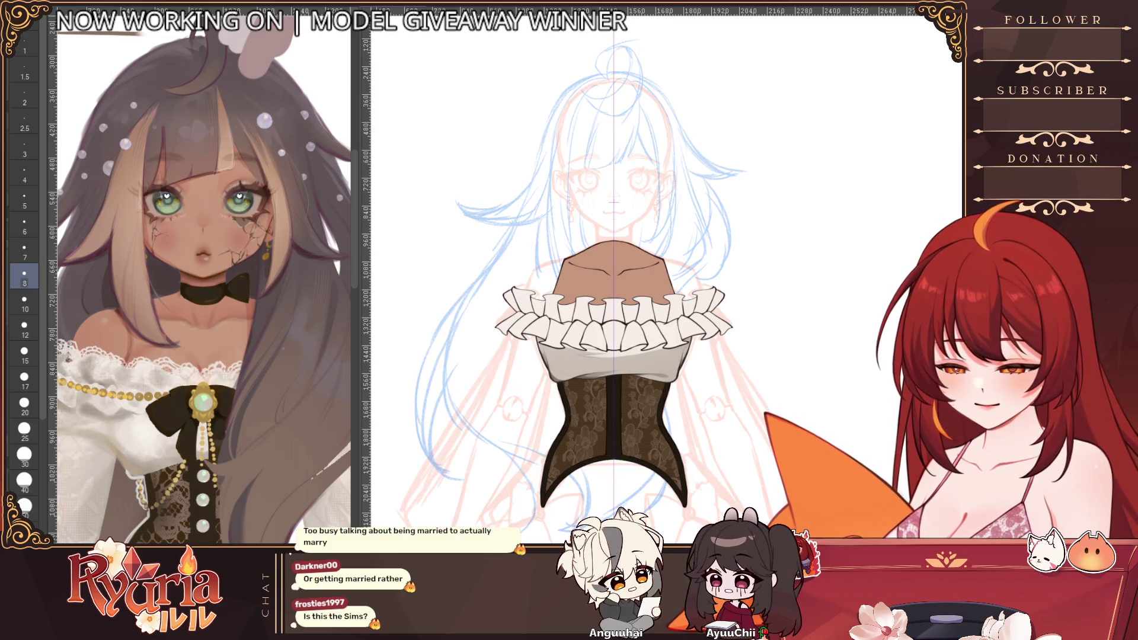
pyautogui.scroll(2, 763, 466)
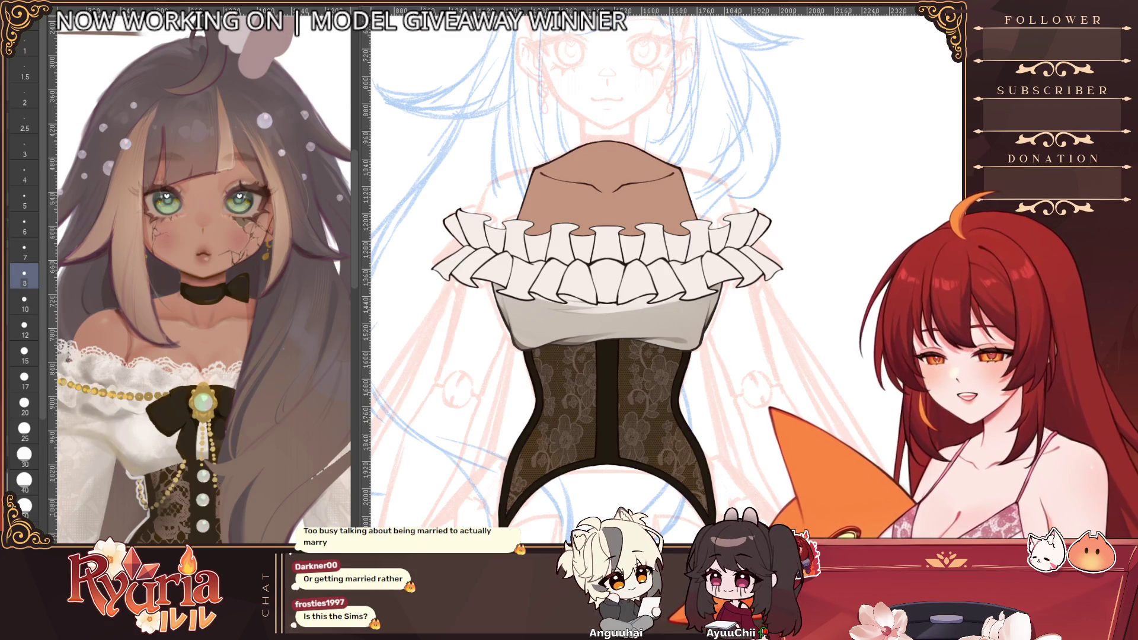
pyautogui.scroll(1, 687, 447)
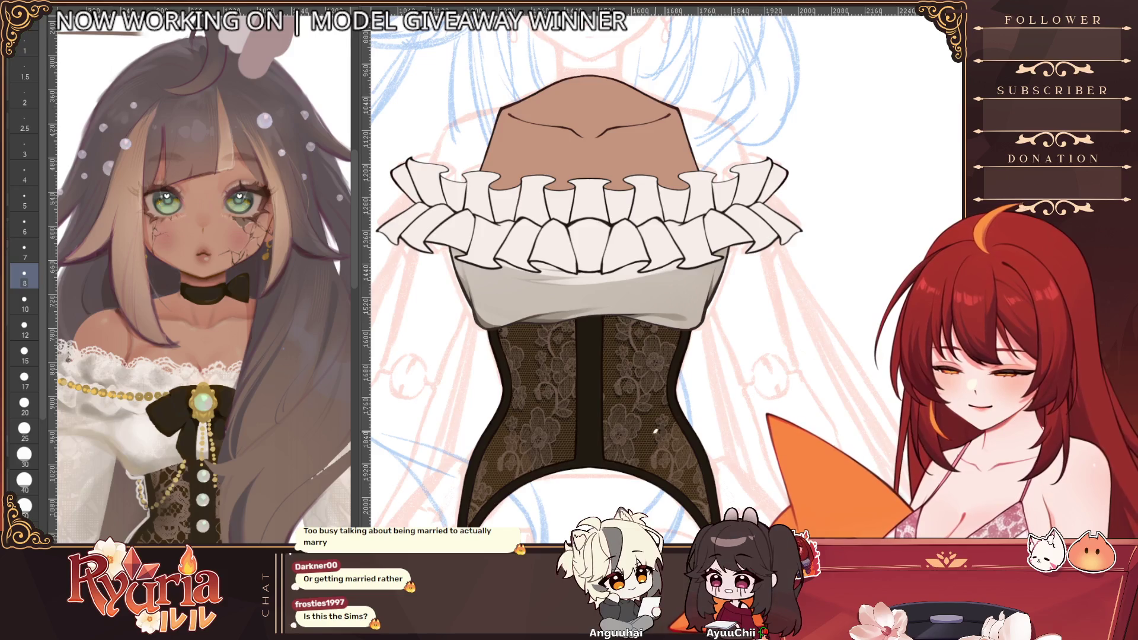
pyautogui.scroll(-3, 607, 503)
pyautogui.scroll(2, 608, 503)
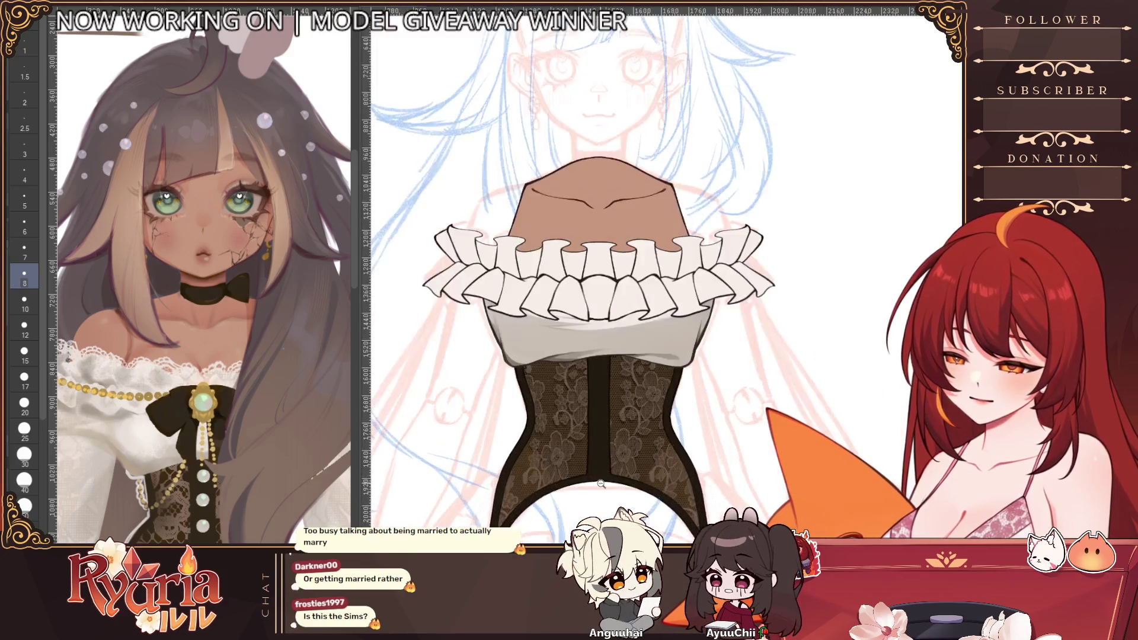
pyautogui.scroll(2, 607, 504)
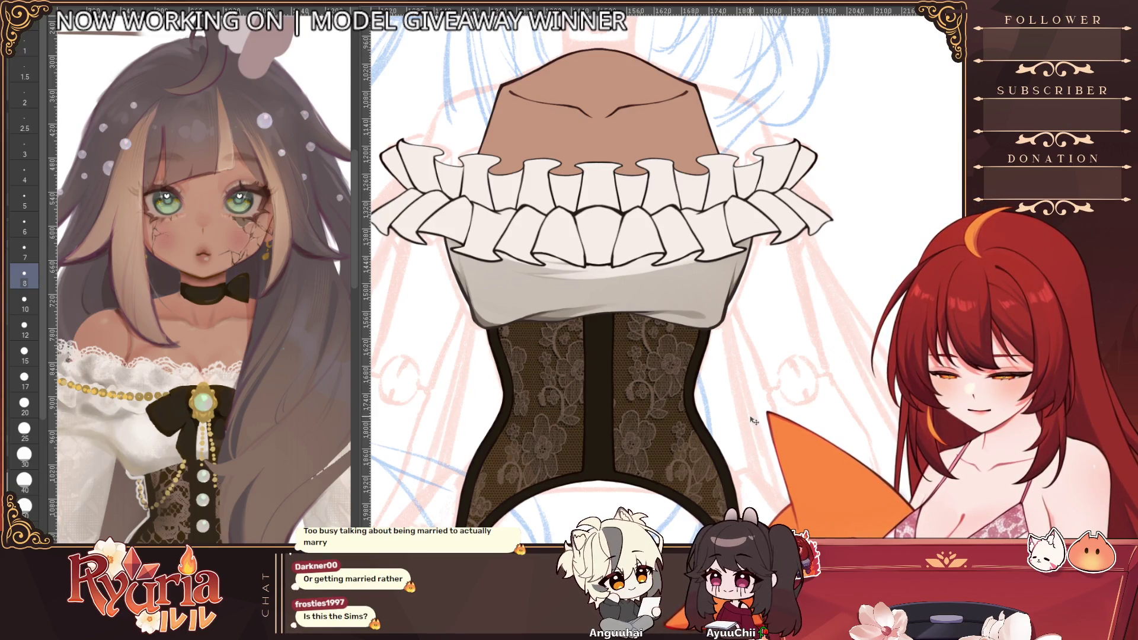
pyautogui.scroll(-1, 613, 462)
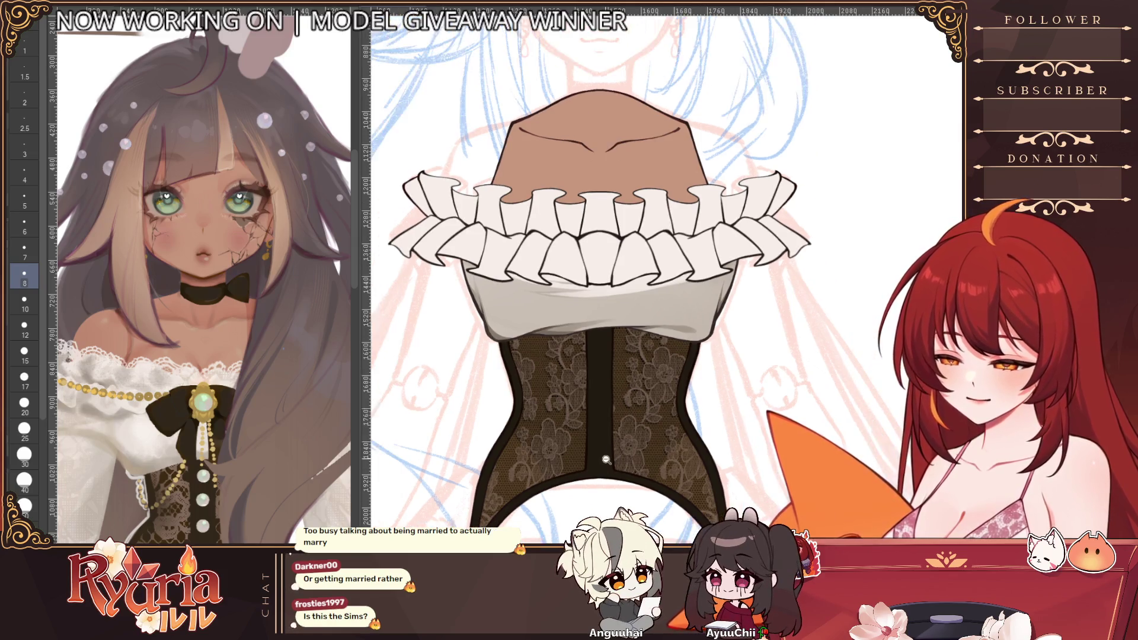
pyautogui.scroll(-2, 614, 462)
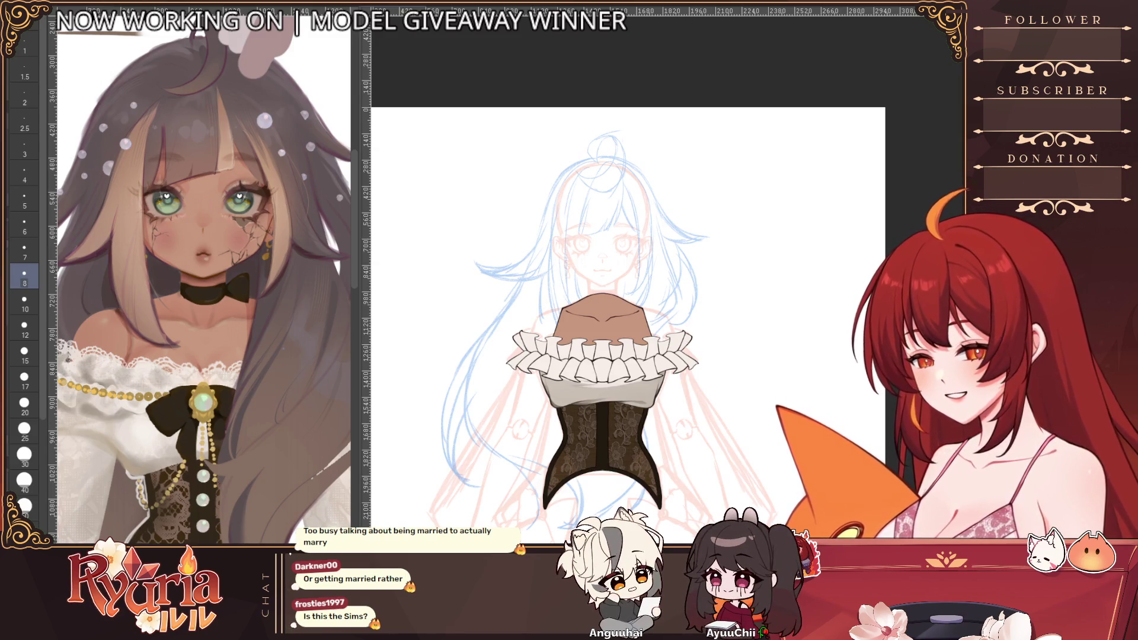
pyautogui.scroll(2, 621, 407)
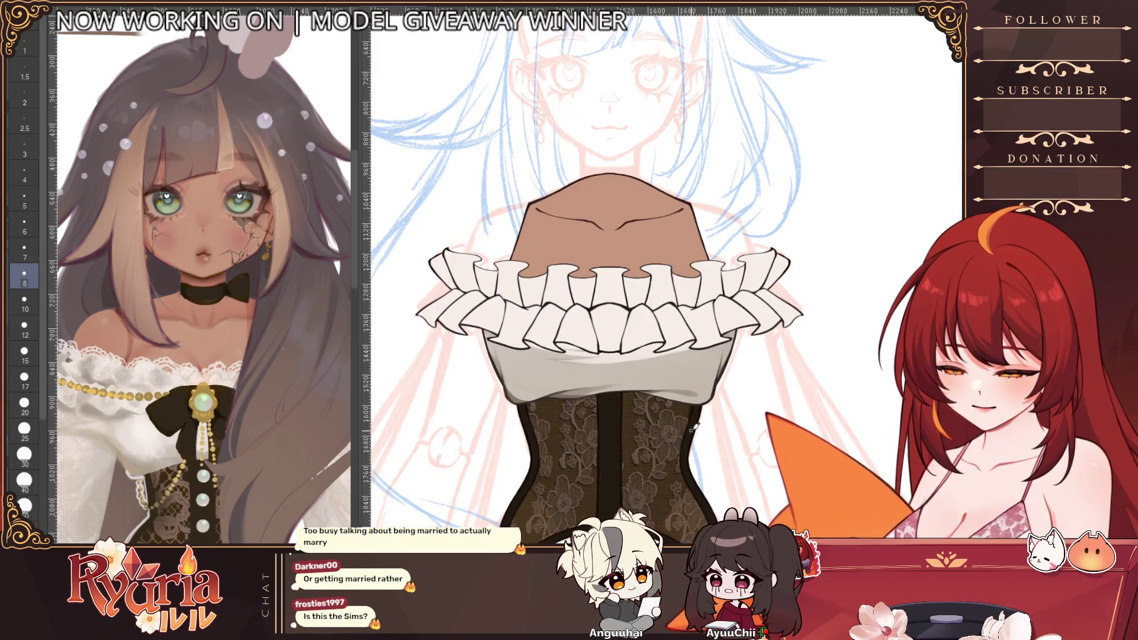
pyautogui.moveTo(609, 36); pyautogui.dragTo(609, 391)
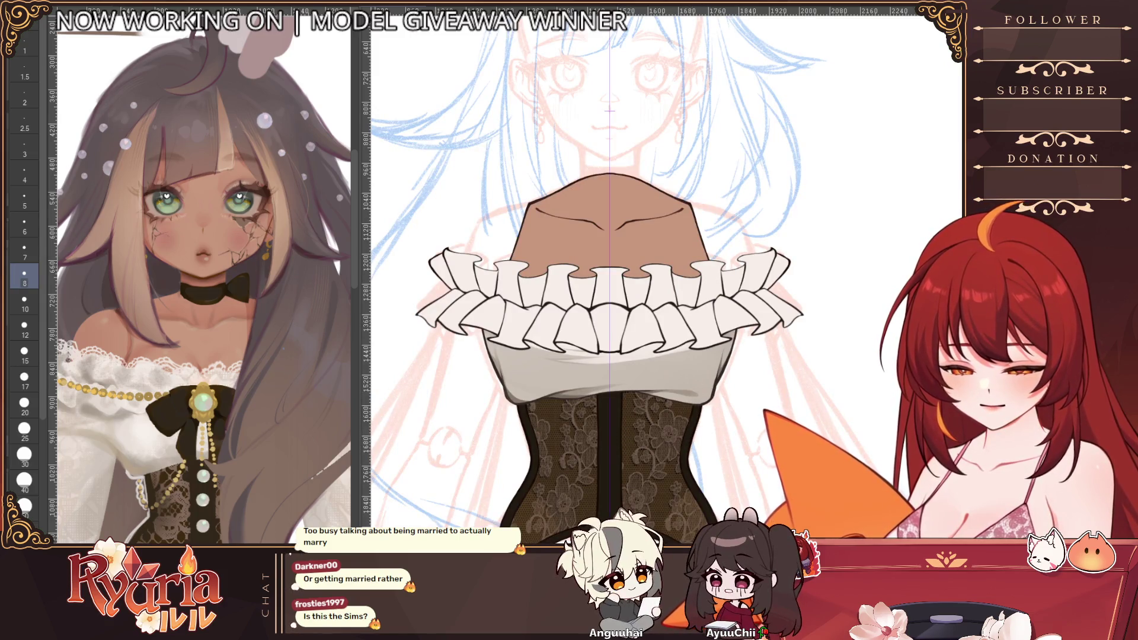
# - Step through history until the tan torso fill and white chest wrap are gone
pyautogui.hotkey('ctrl', 'z')
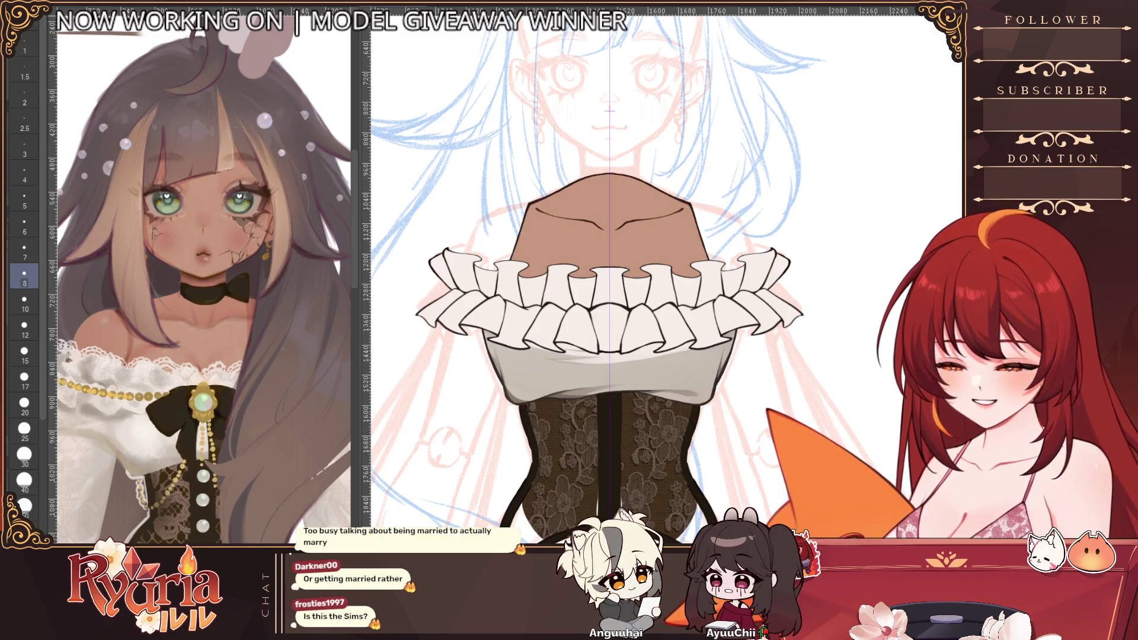
pyautogui.hotkey('ctrl', 'y')
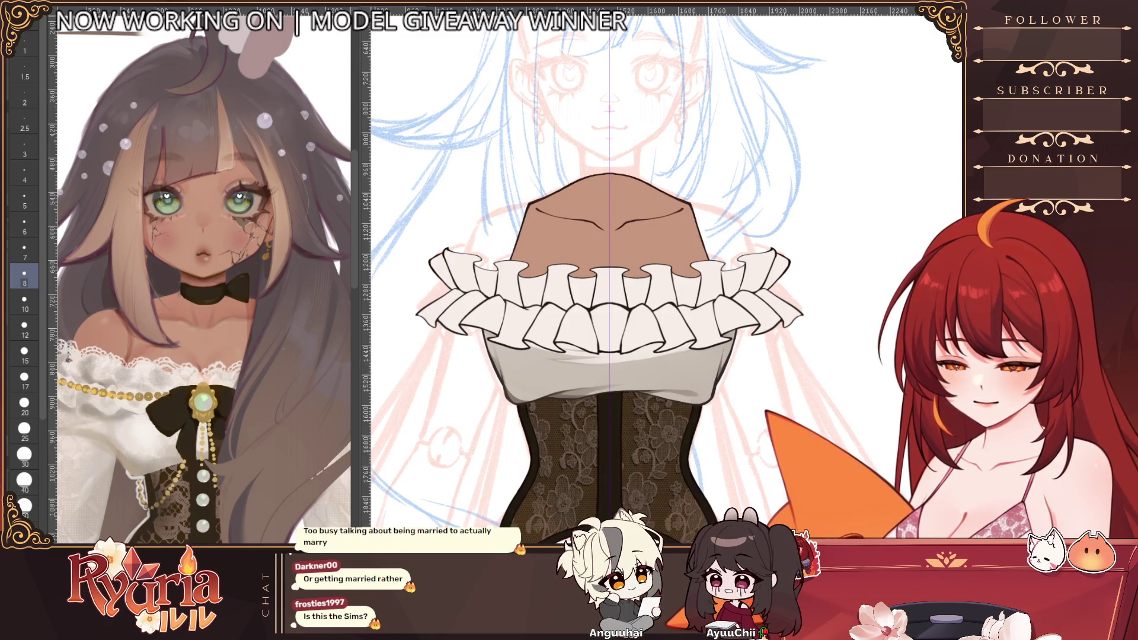
pyautogui.hotkey('ctrl', 'z')
pyautogui.hotkey('ctrl', 'z')
pyautogui.hotkey('ctrl', 'z')
pyautogui.hotkey('ctrl', 'z')
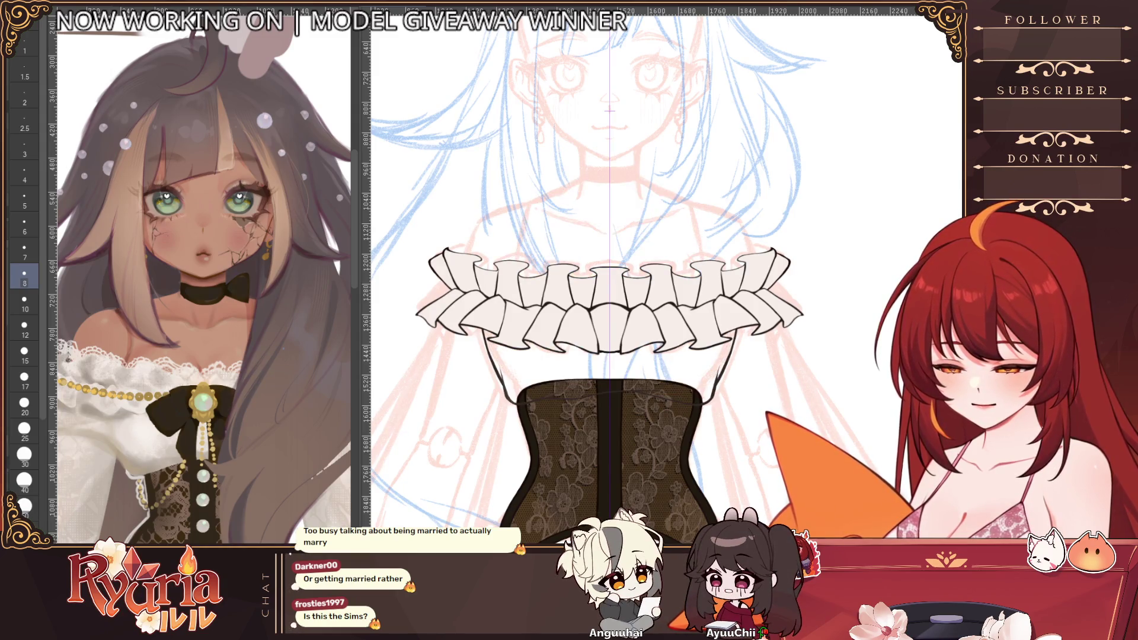
pyautogui.hotkey('ctrl', 'y')
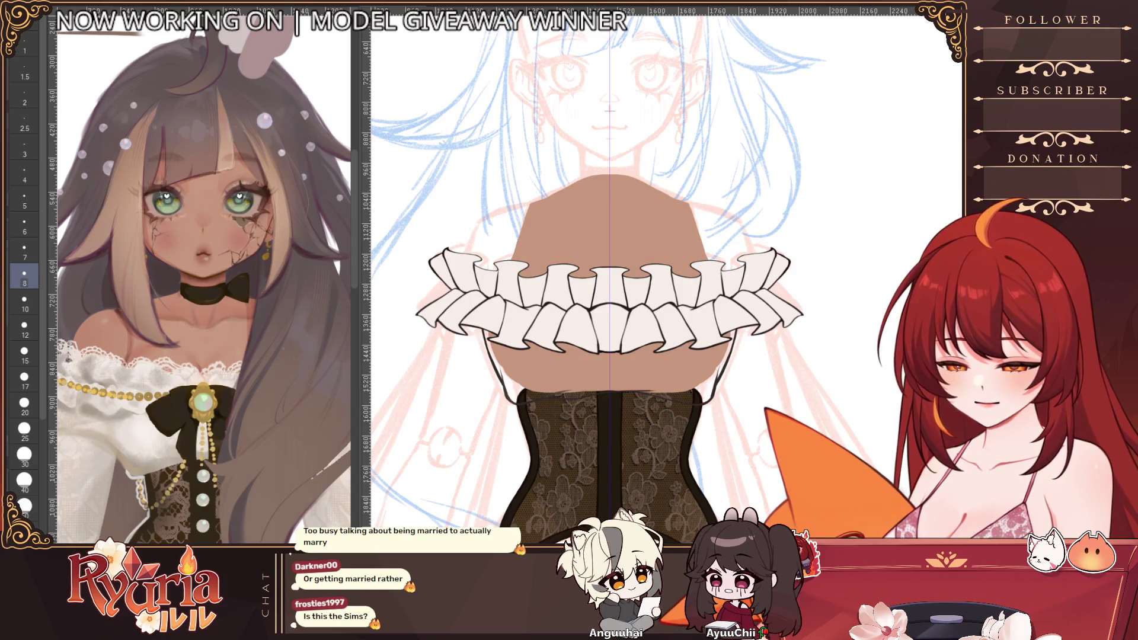
pyautogui.hotkey('ctrl', 'z')
pyautogui.hotkey('ctrl', 'z')
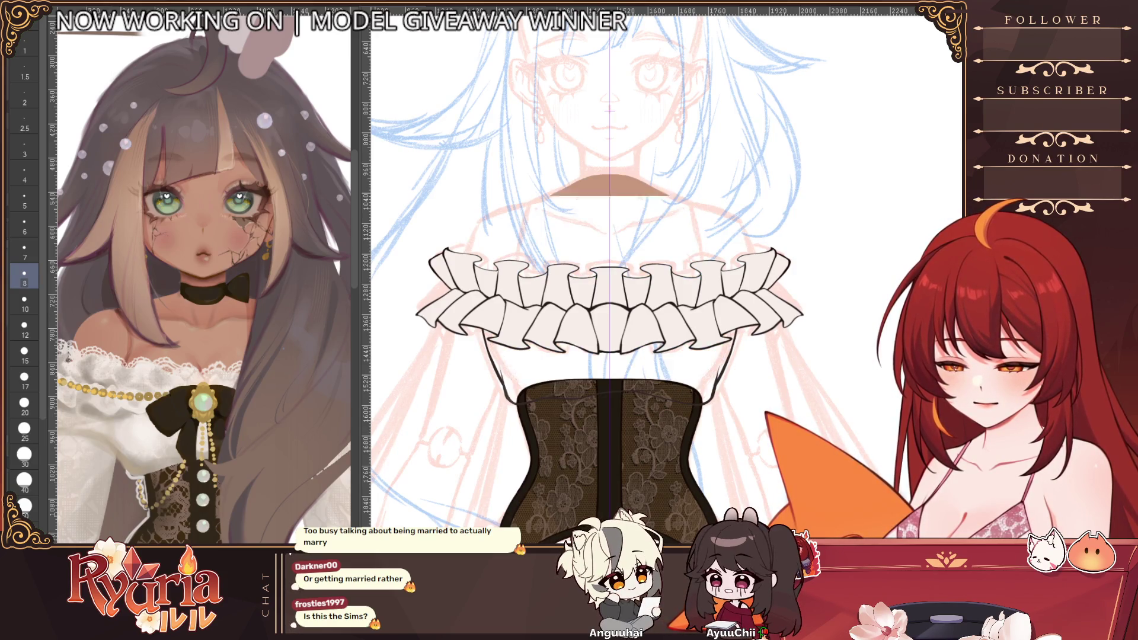
pyautogui.hotkey('ctrl', 'y')
pyautogui.hotkey('ctrl', 'z')
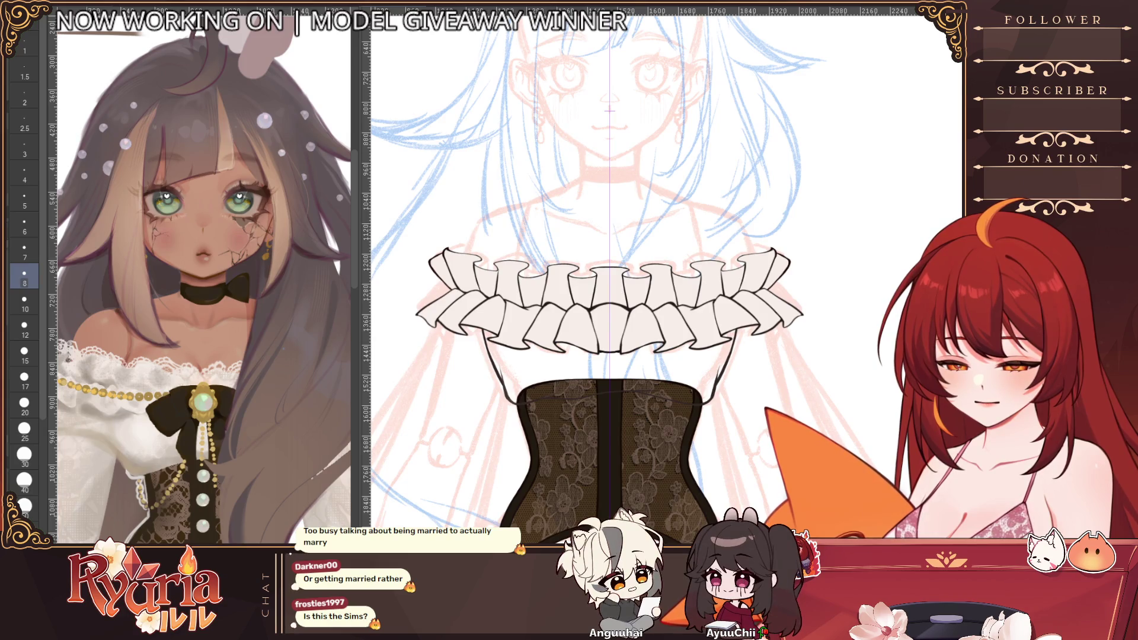
pyautogui.hotkey('ctrl', 'z')
pyautogui.scroll(1, 749, 403)
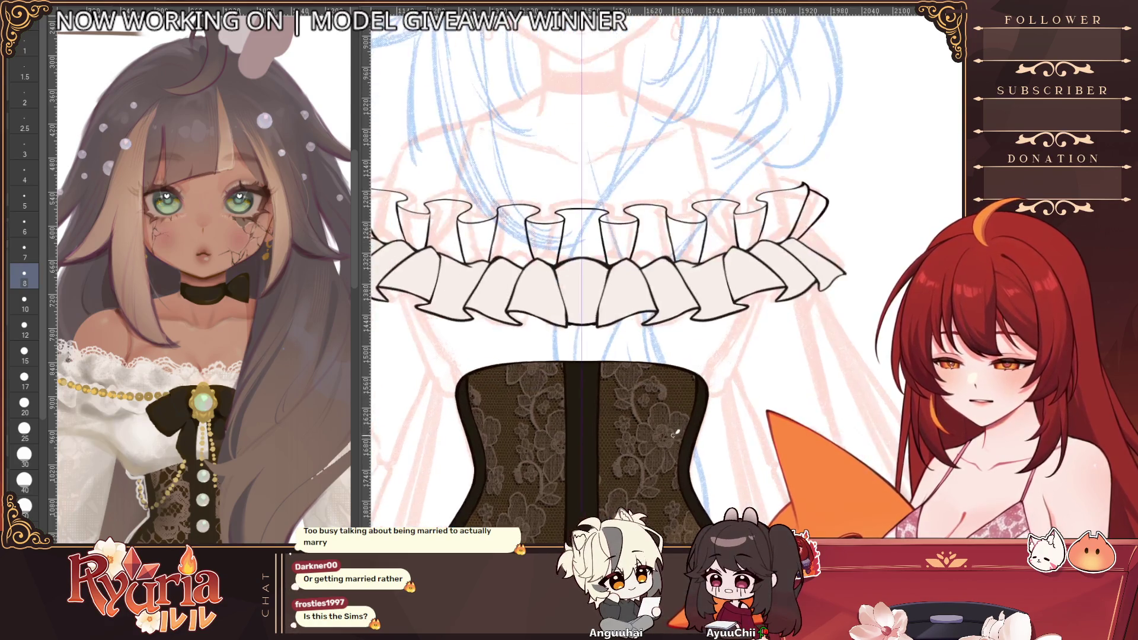
pyautogui.scroll(1, 749, 403)
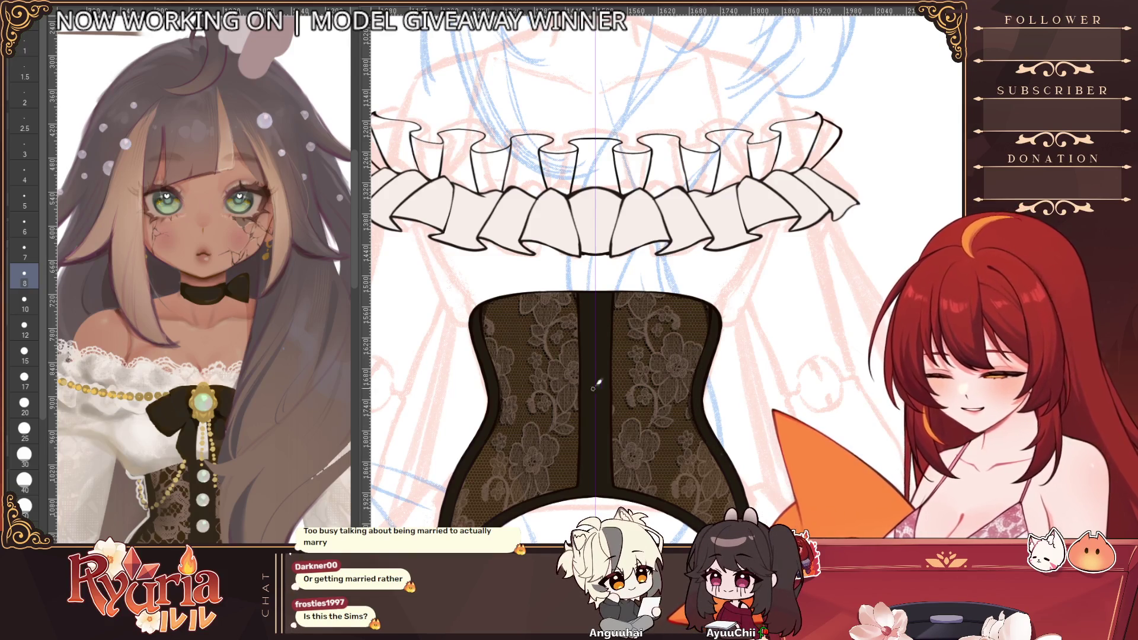
pyautogui.scroll(-1, 580, 480)
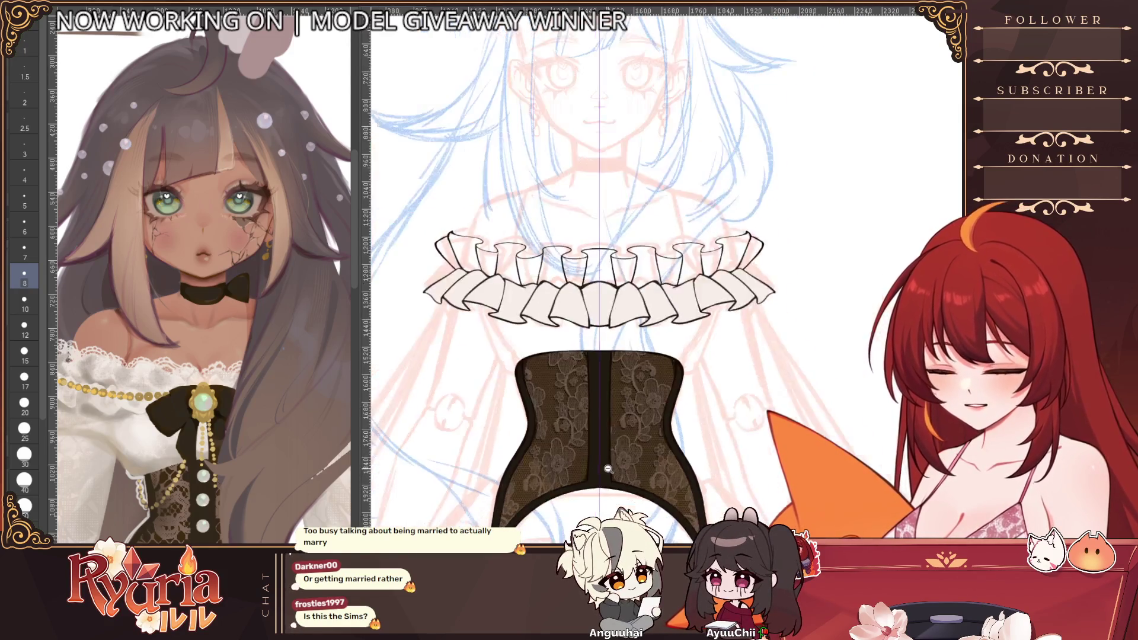
pyautogui.scroll(-1, 587, 476)
pyautogui.scroll(-1, 600, 471)
pyautogui.scroll(1, 608, 467)
pyautogui.scroll(1, 607, 467)
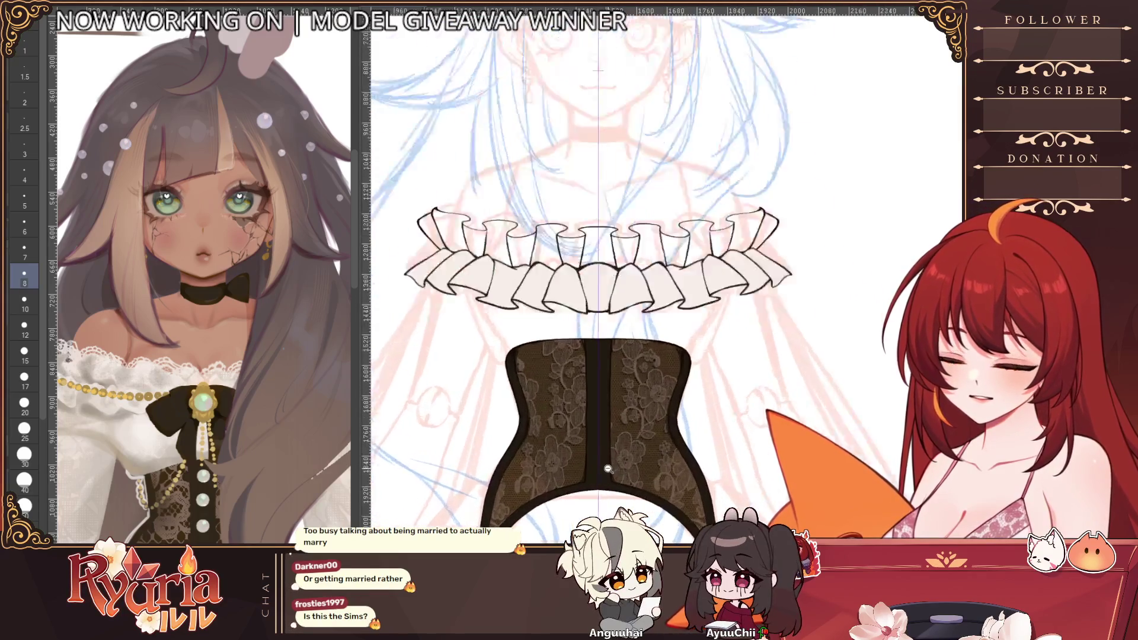
pyautogui.scroll(1, 608, 467)
# - Enlarge the brush size to 15
pyautogui.press(']')
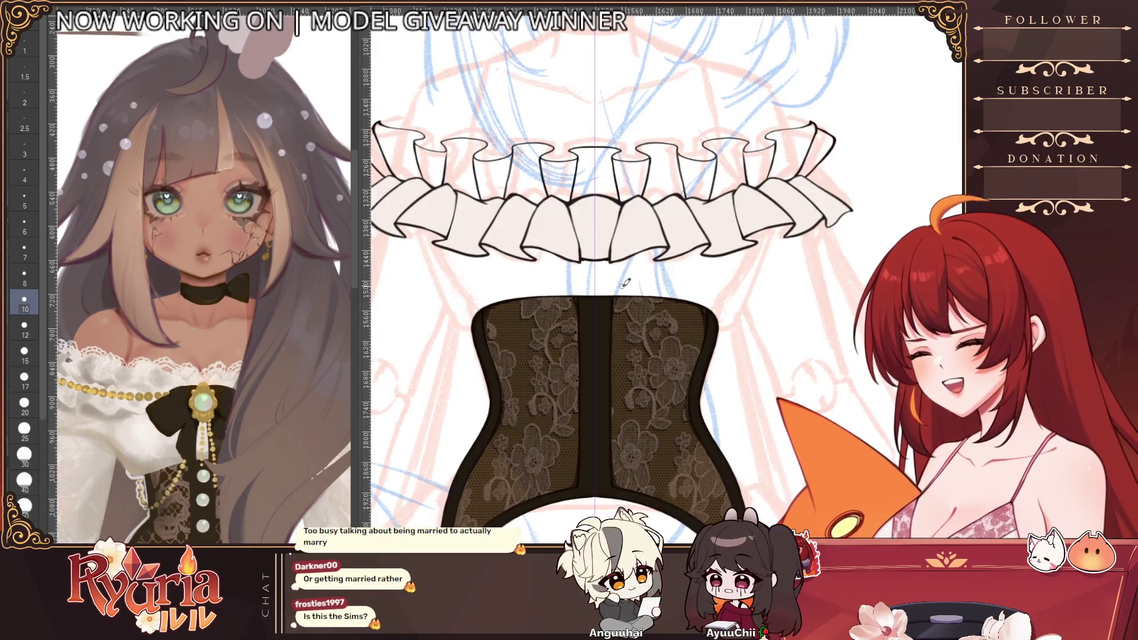
pyautogui.press(']')
pyautogui.press(']')
pyautogui.scroll(-1, 619, 318)
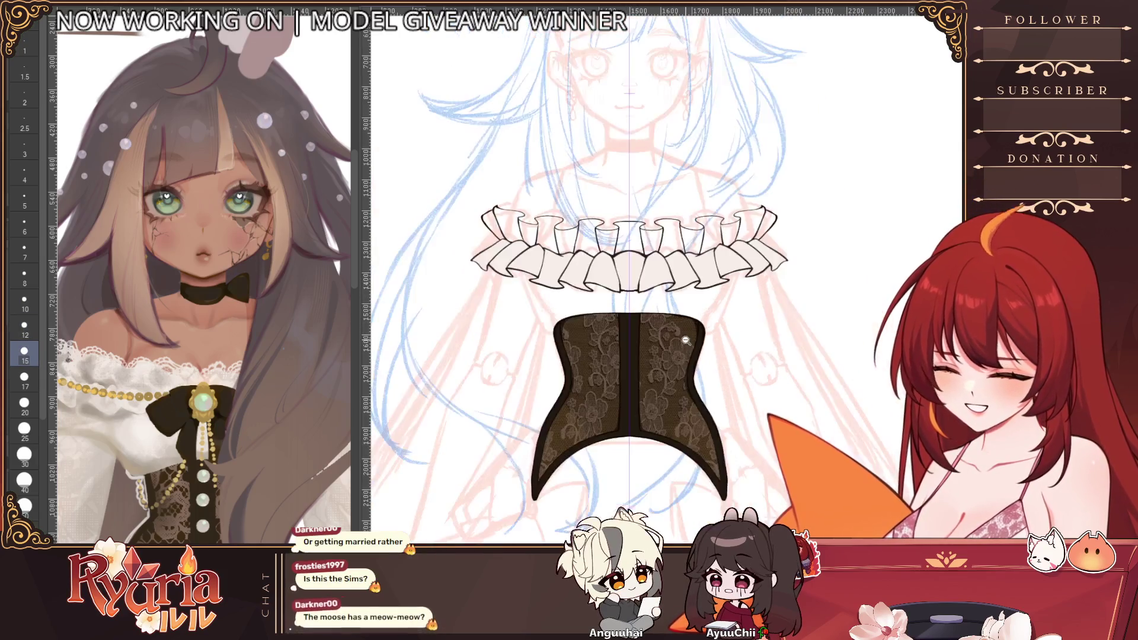
pyautogui.scroll(-2, 774, 396)
pyautogui.scroll(-1, 771, 407)
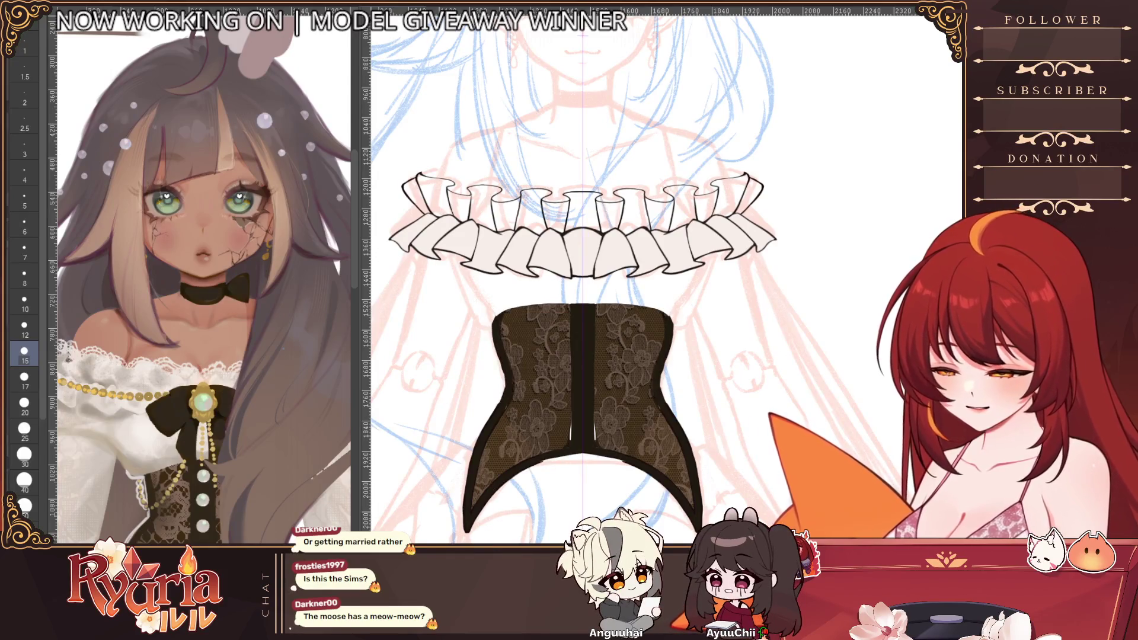
pyautogui.hotkey('ctrl', 'z')
pyautogui.hotkey('ctrl', 'y')
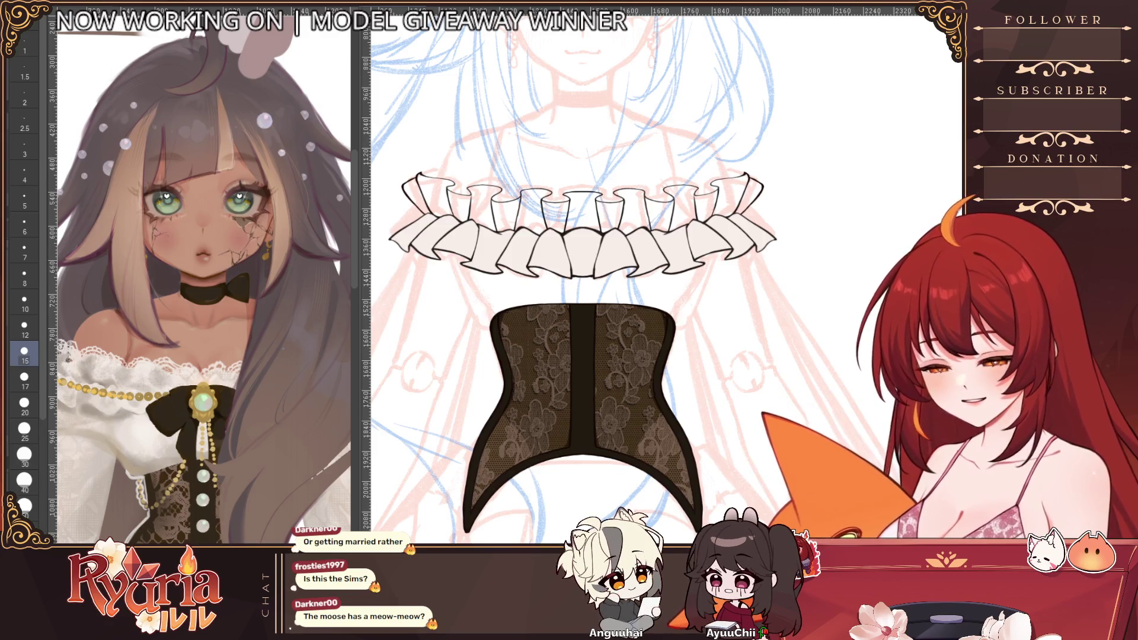
pyautogui.scroll(1, 749, 403)
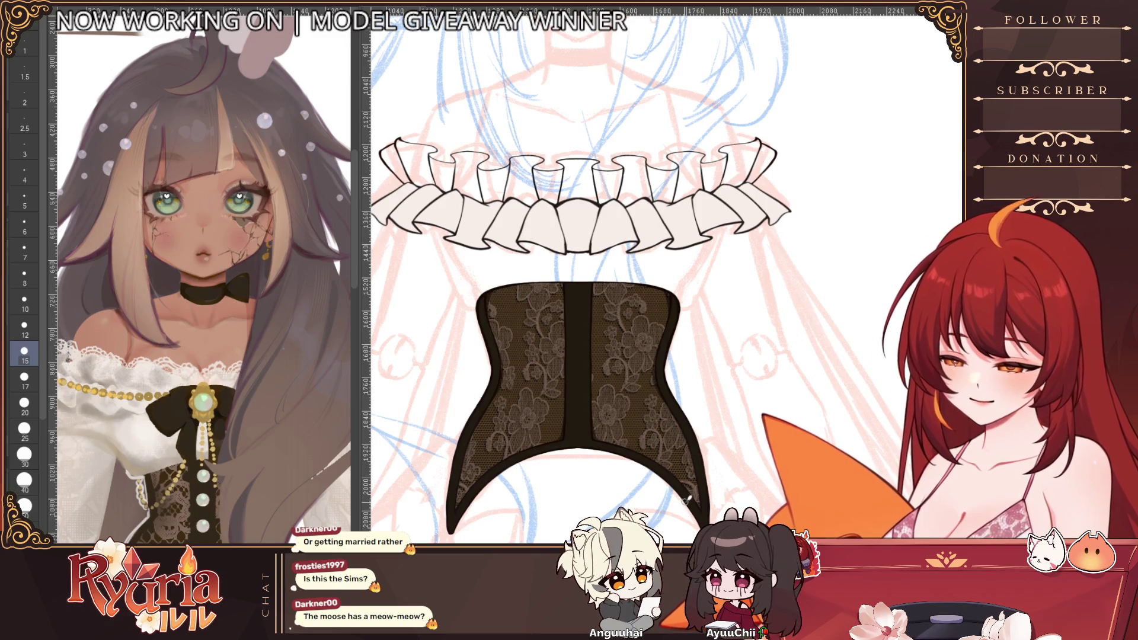
pyautogui.scroll(-2, 686, 503)
pyautogui.scroll(2, 687, 518)
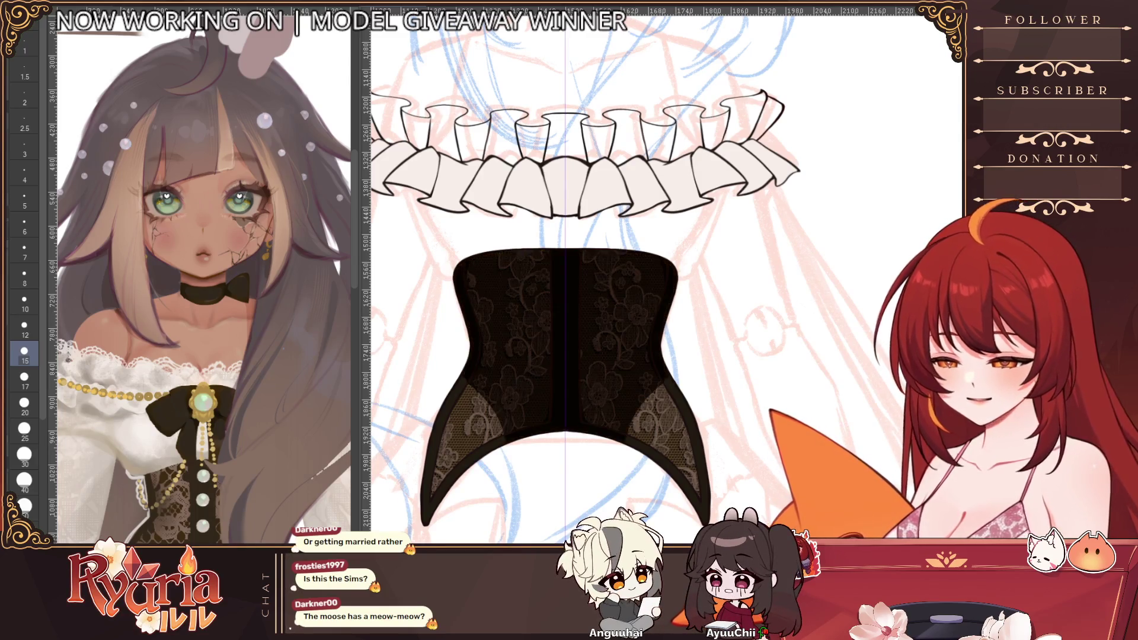
pyautogui.scroll(1, 661, 314)
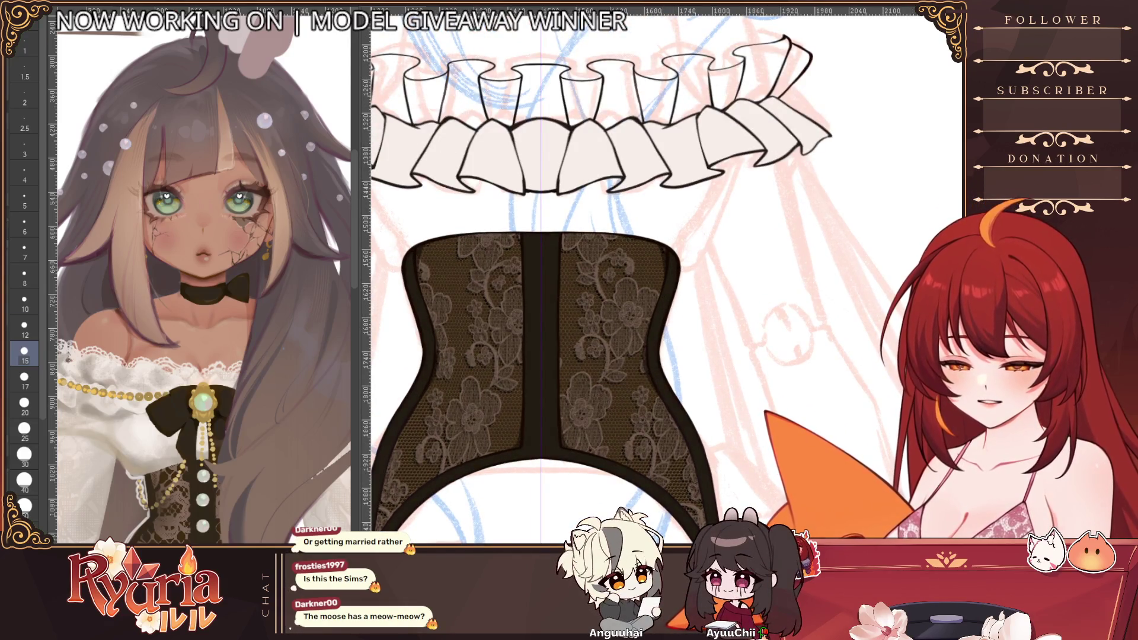
# - Step through brush sizes (8, 12, 40) and settle on 30 for the corset
pyautogui.press('[')
pyautogui.press('[')
pyautogui.press('[')
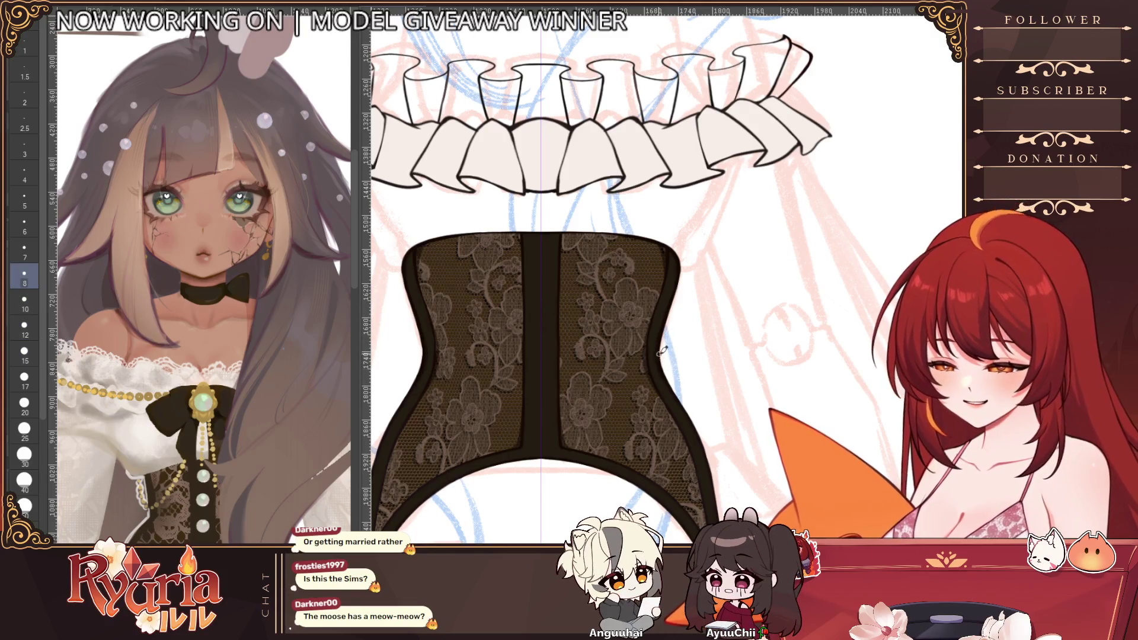
pyautogui.press(']')
pyautogui.press(']')
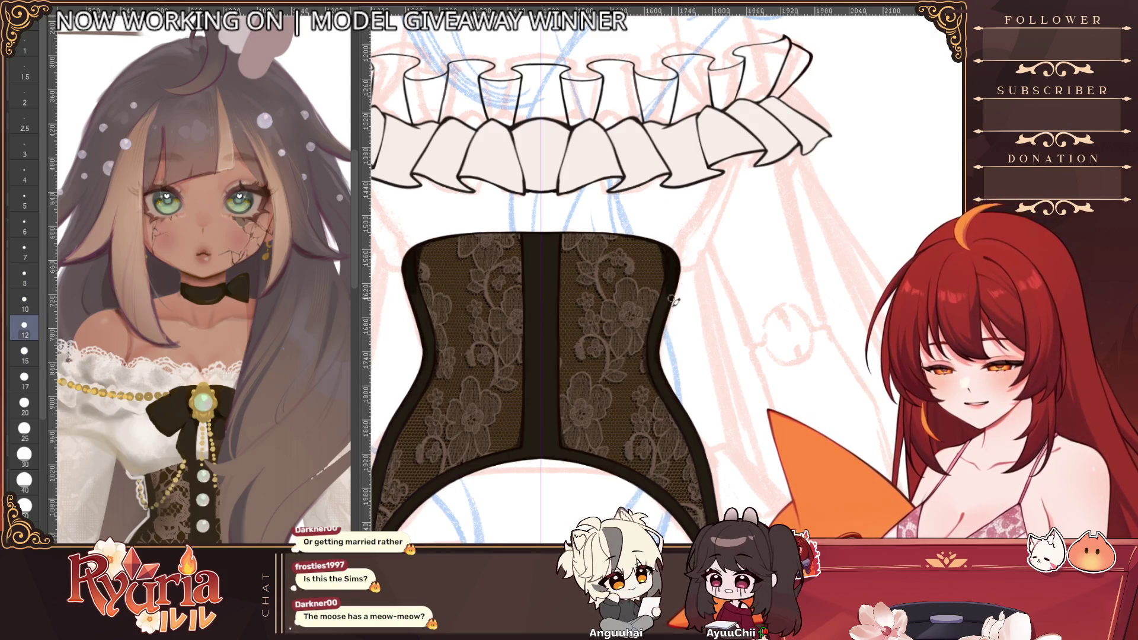
pyautogui.press(']')
pyautogui.press(']')
pyautogui.press(']')
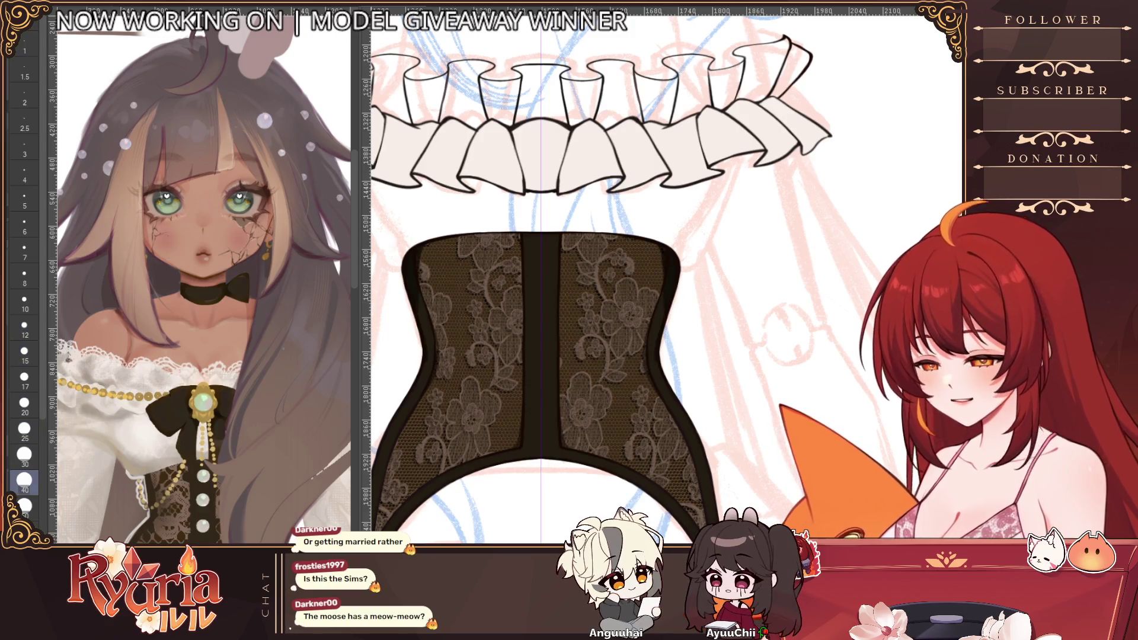
pyautogui.press('[')
pyautogui.press('[')
pyautogui.press('[')
pyautogui.press(']')
pyautogui.press(']')
pyautogui.press(']')
pyautogui.press(']')
pyautogui.press(']')
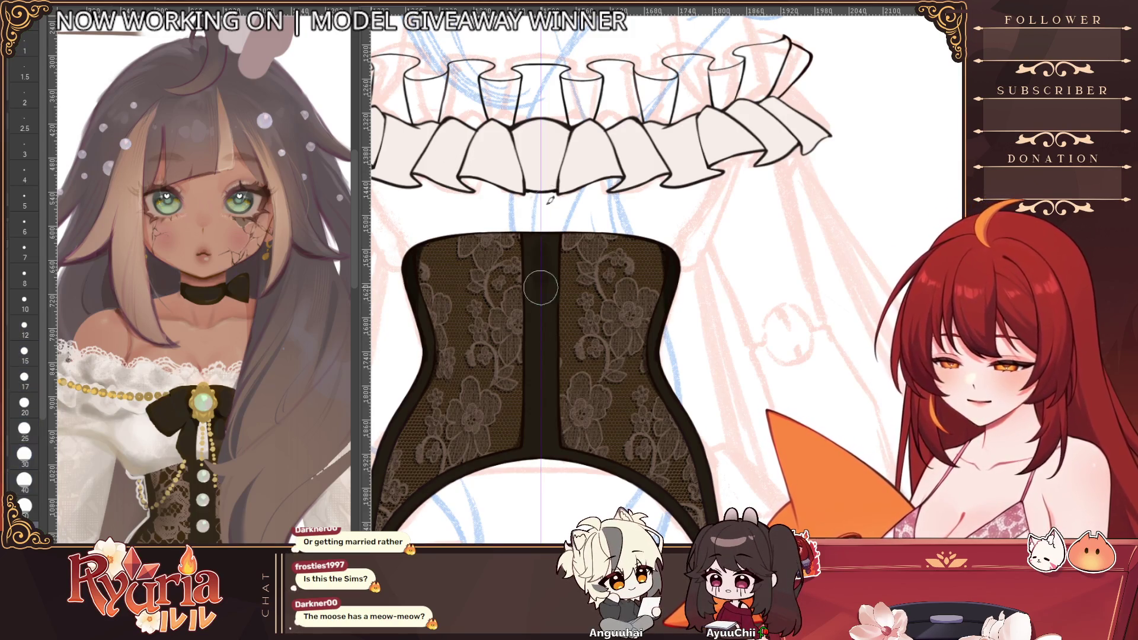
pyautogui.press(']')
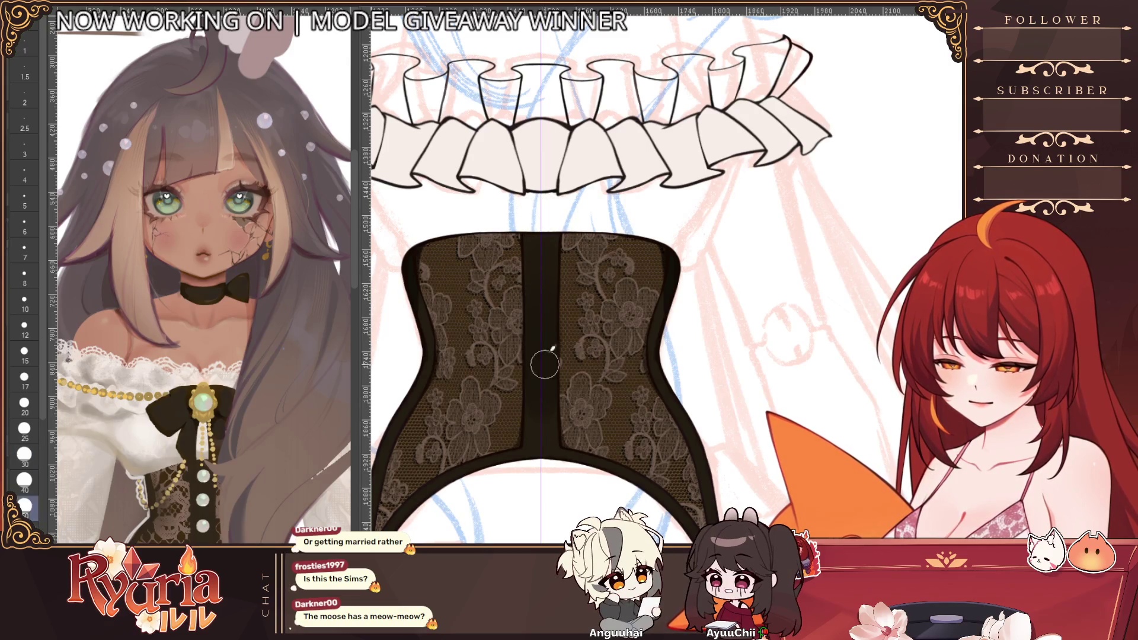
pyautogui.press('[')
pyautogui.scroll(-2, 546, 362)
pyautogui.scroll(3, 566, 416)
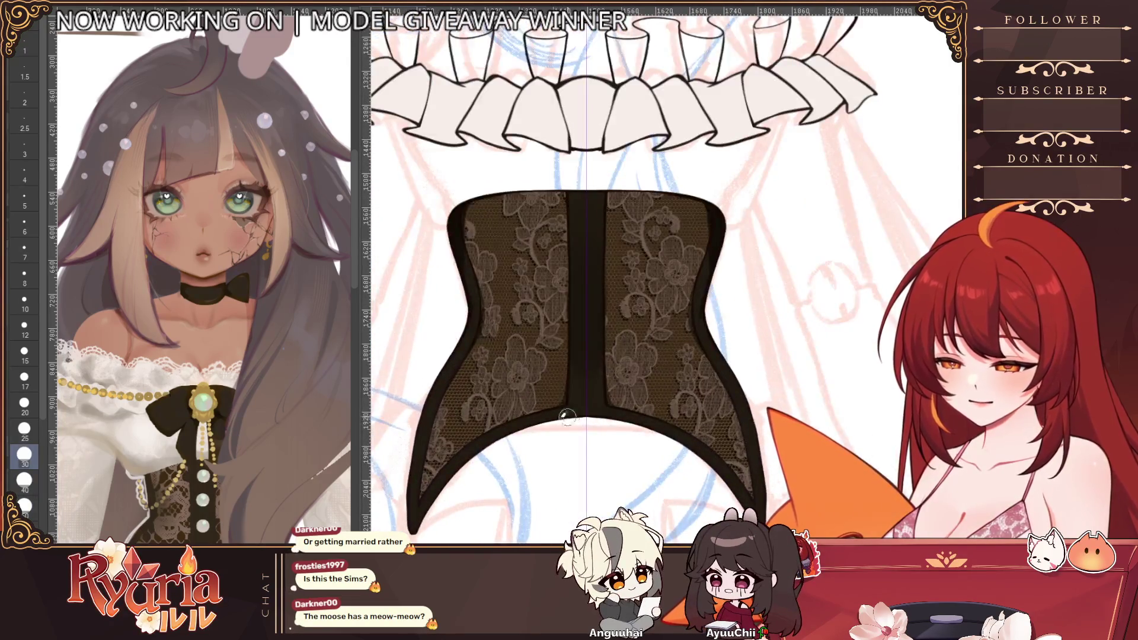
pyautogui.scroll(-2, 516, 458)
pyautogui.scroll(-2, 515, 458)
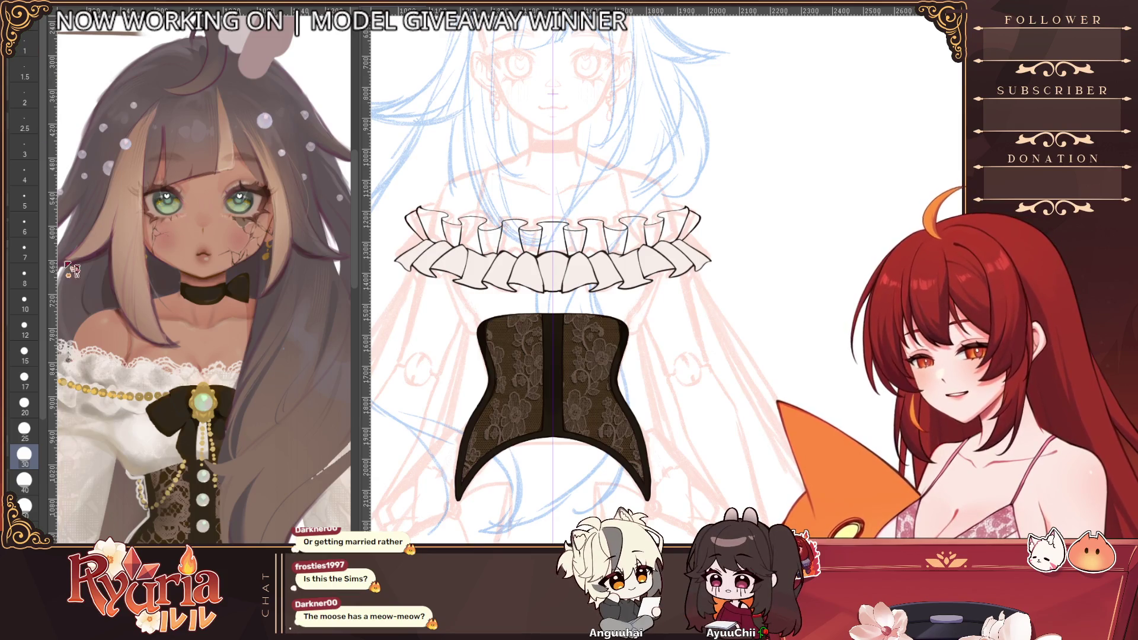
# - Recheck the corset's pointed lower section, then reveal the painted skin, white top and bow
pyautogui.hotkey('ctrl', 'z')
pyautogui.hotkey('ctrl', 'y')
pyautogui.scroll(-2, 556, 498)
pyautogui.scroll(-1, 556, 497)
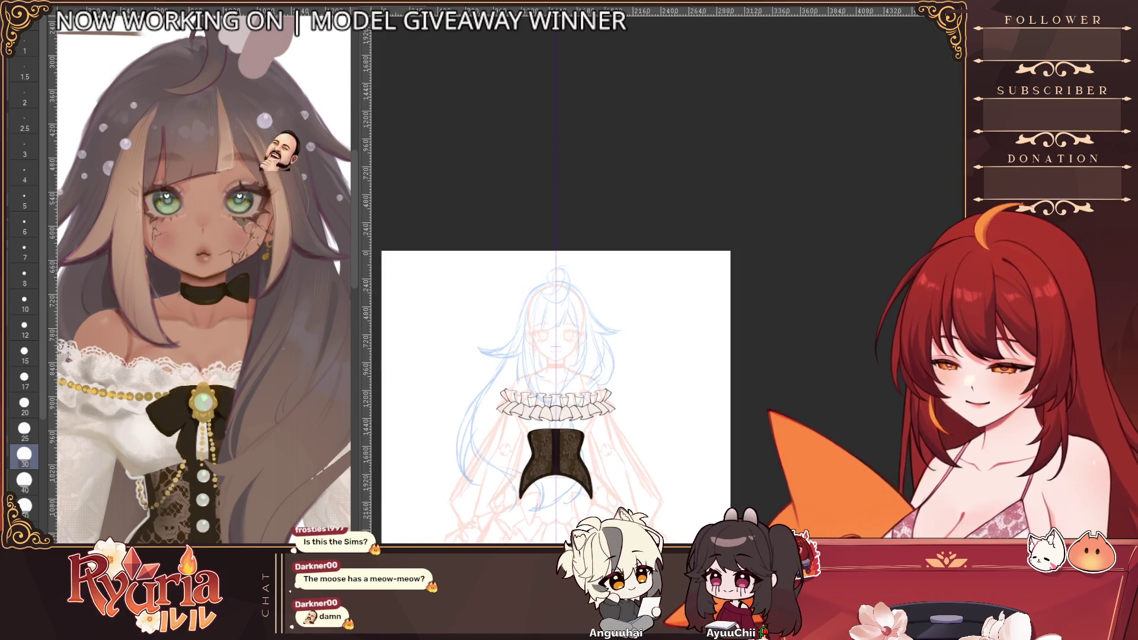
pyautogui.hotkey('ctrl', 'y')
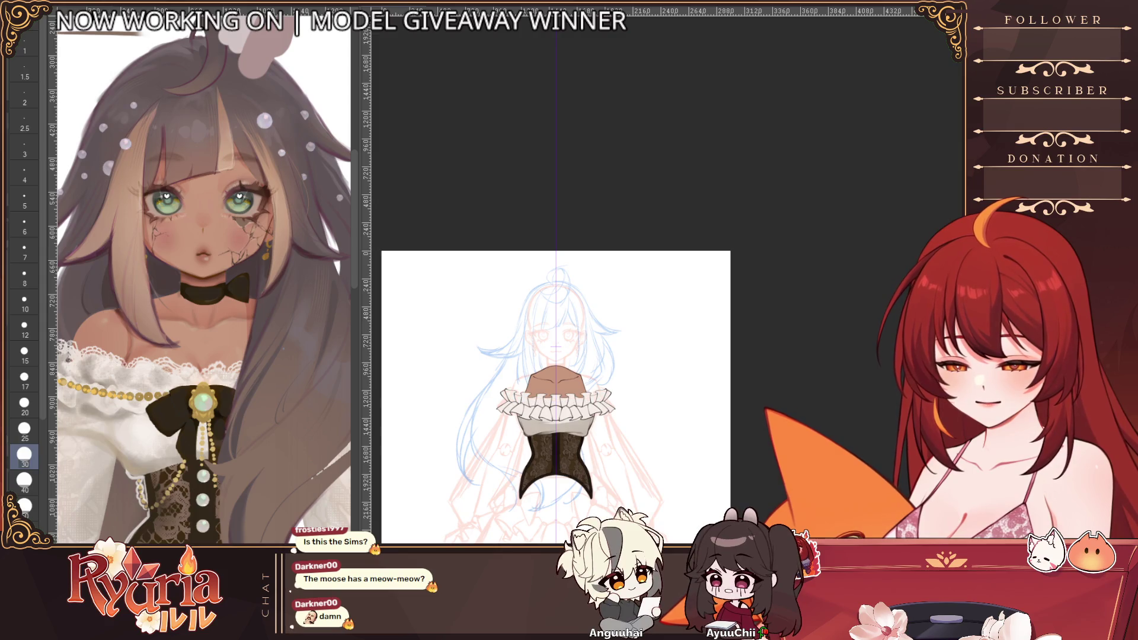
pyautogui.moveTo(540, 400); pyautogui.dragTo(571, 432)
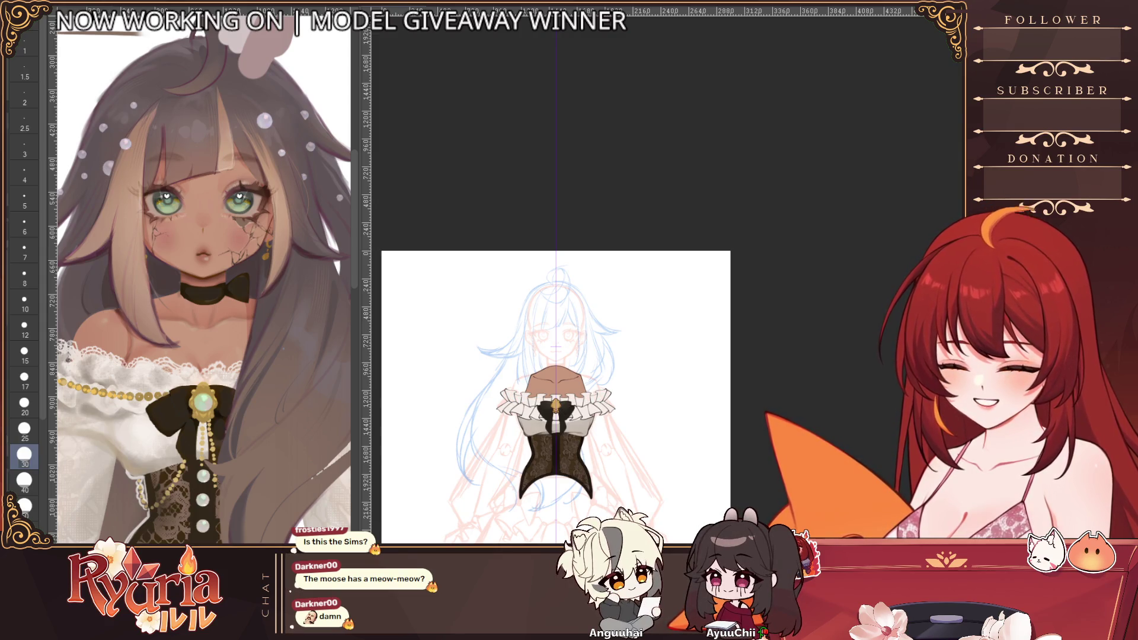
pyautogui.scroll(-1, 556, 400)
pyautogui.scroll(1, 555, 400)
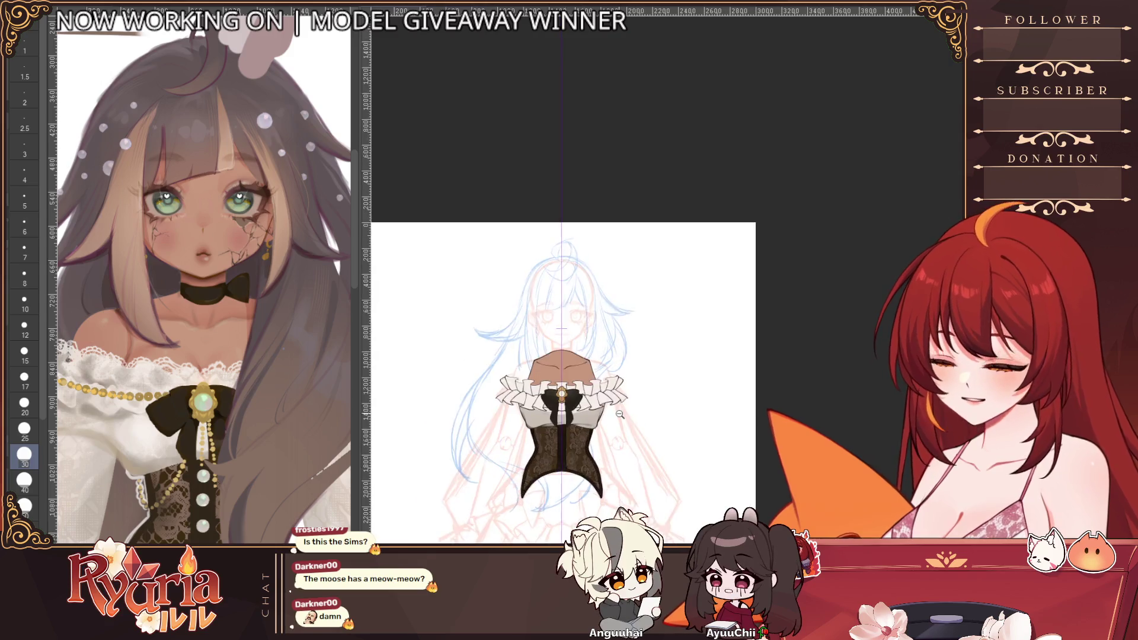
pyautogui.scroll(1, 555, 400)
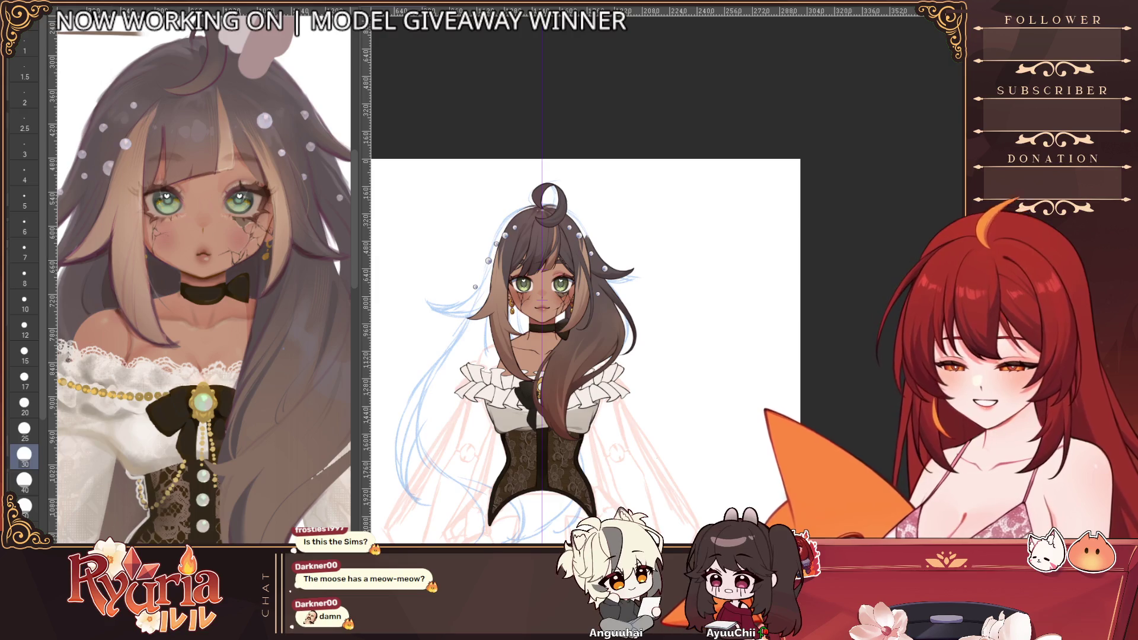
pyautogui.scroll(-1, 563, 487)
pyautogui.scroll(1, 545, 470)
pyautogui.scroll(1, 551, 419)
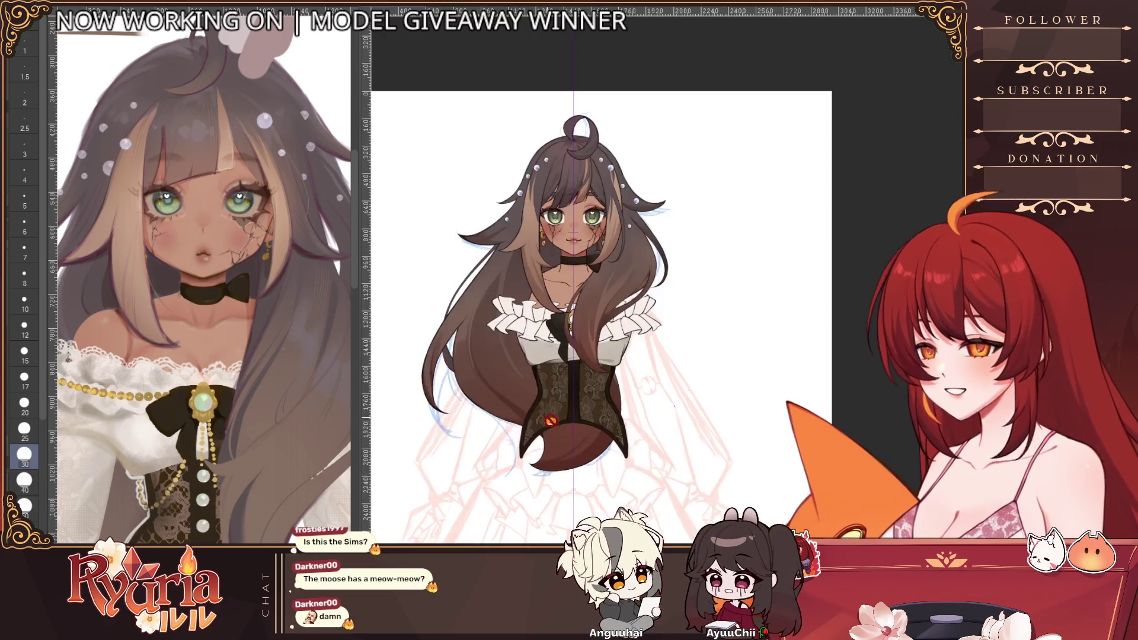
pyautogui.scroll(1, 685, 381)
pyautogui.scroll(1, 711, 374)
pyautogui.scroll(1, 717, 439)
pyautogui.scroll(-1, 717, 440)
pyautogui.scroll(-2, 747, 409)
pyautogui.scroll(-1, 775, 376)
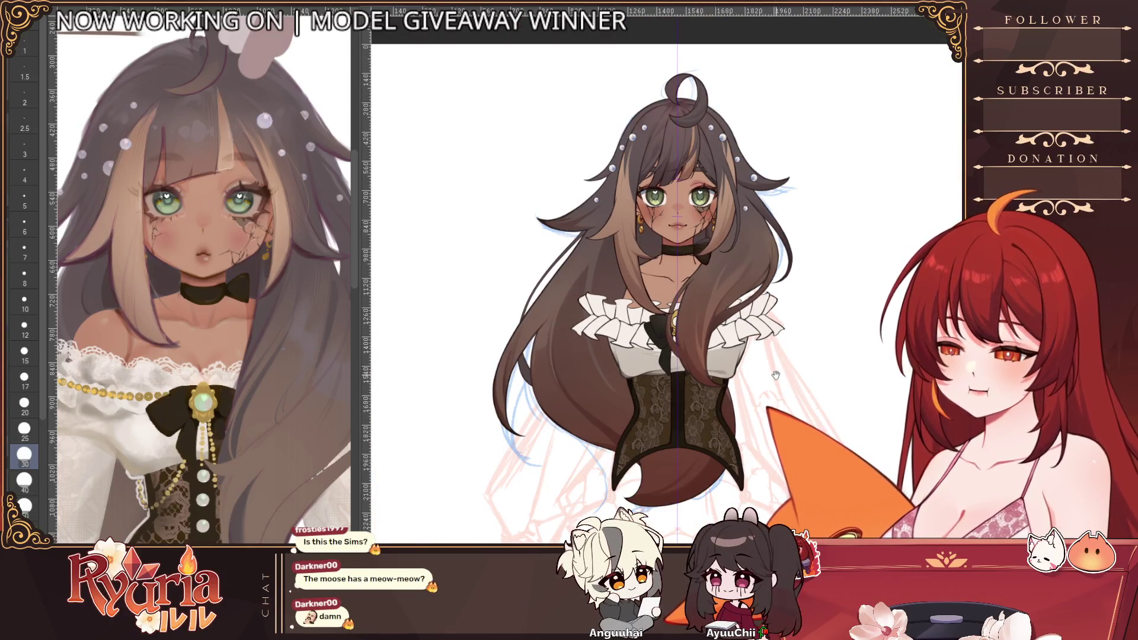
pyautogui.moveTo(775, 376); pyautogui.dragTo(707, 398)
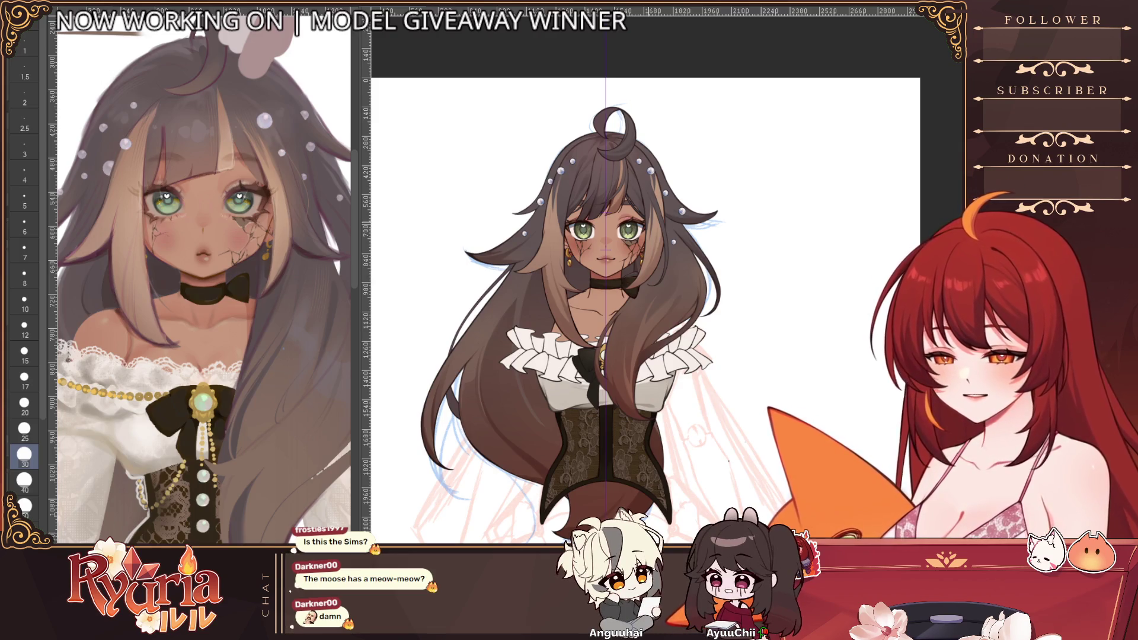
pyautogui.scroll(1, 642, 225)
pyautogui.scroll(1, 595, 233)
pyautogui.scroll(1, 594, 233)
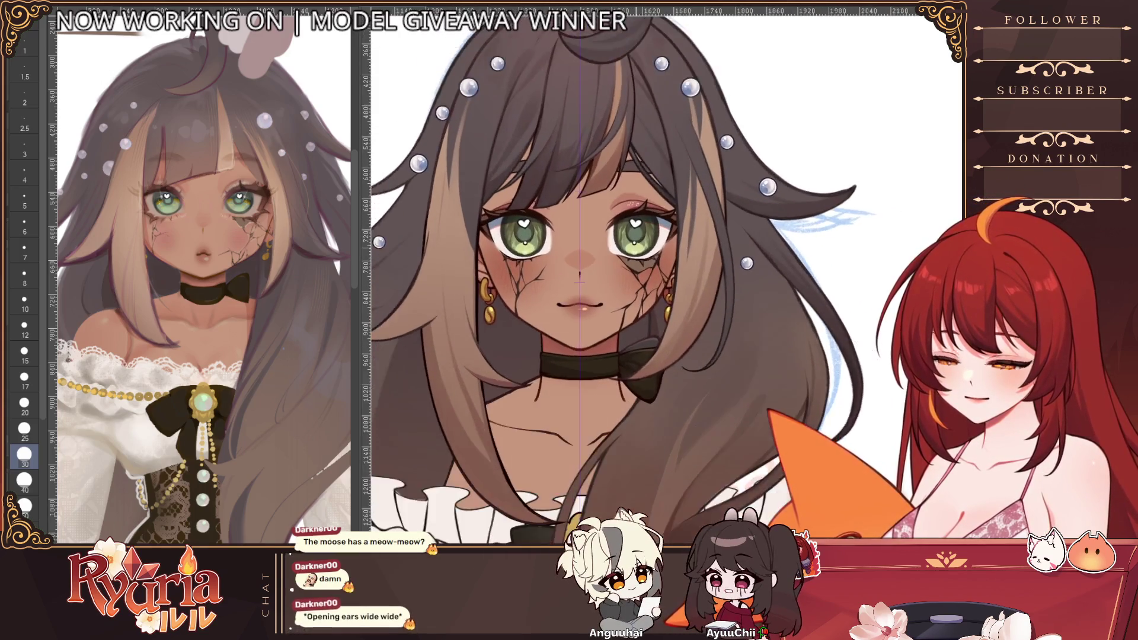
pyautogui.scroll(1, 593, 233)
pyautogui.scroll(-2, 638, 244)
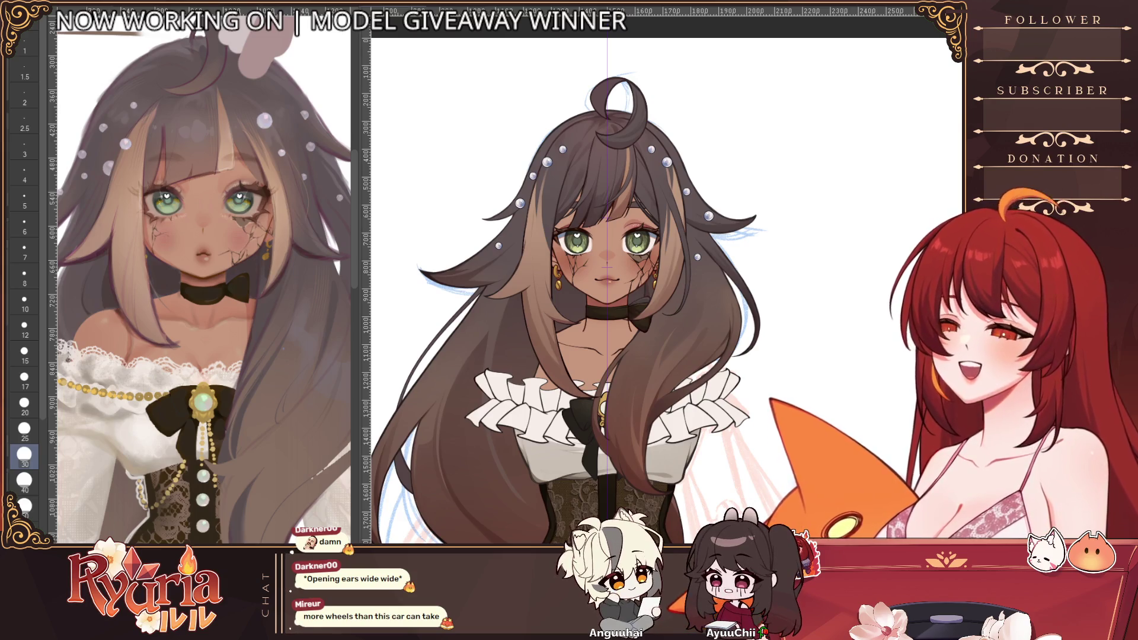
pyautogui.scroll(-2, 728, 385)
pyautogui.scroll(-1, 728, 387)
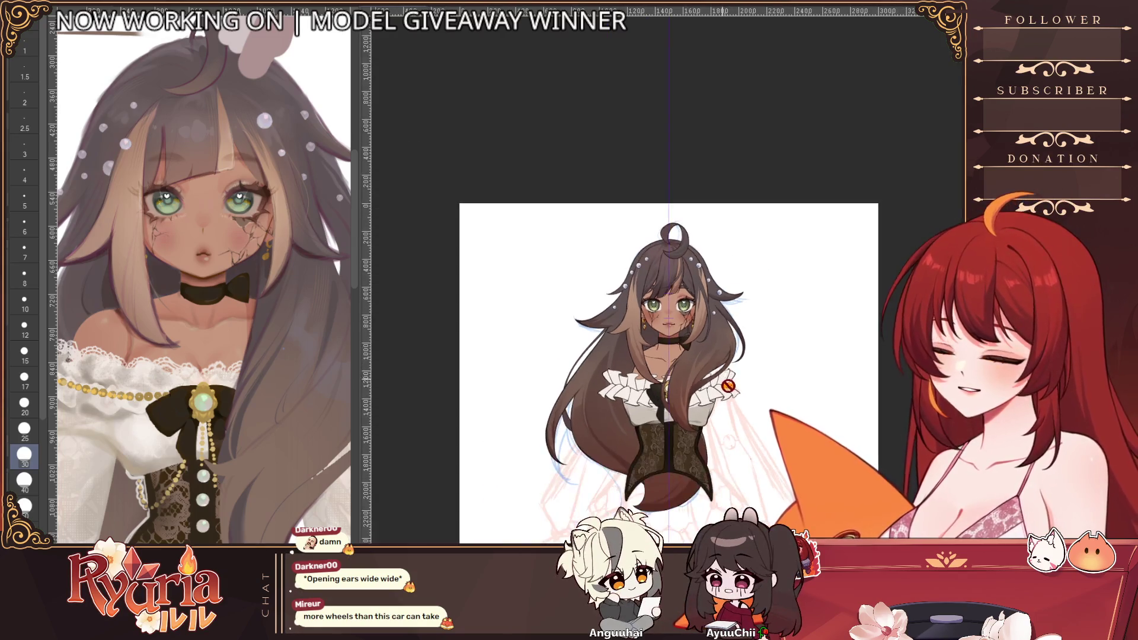
pyautogui.scroll(1, 736, 355)
pyautogui.scroll(-1, 739, 359)
pyautogui.scroll(1, 659, 410)
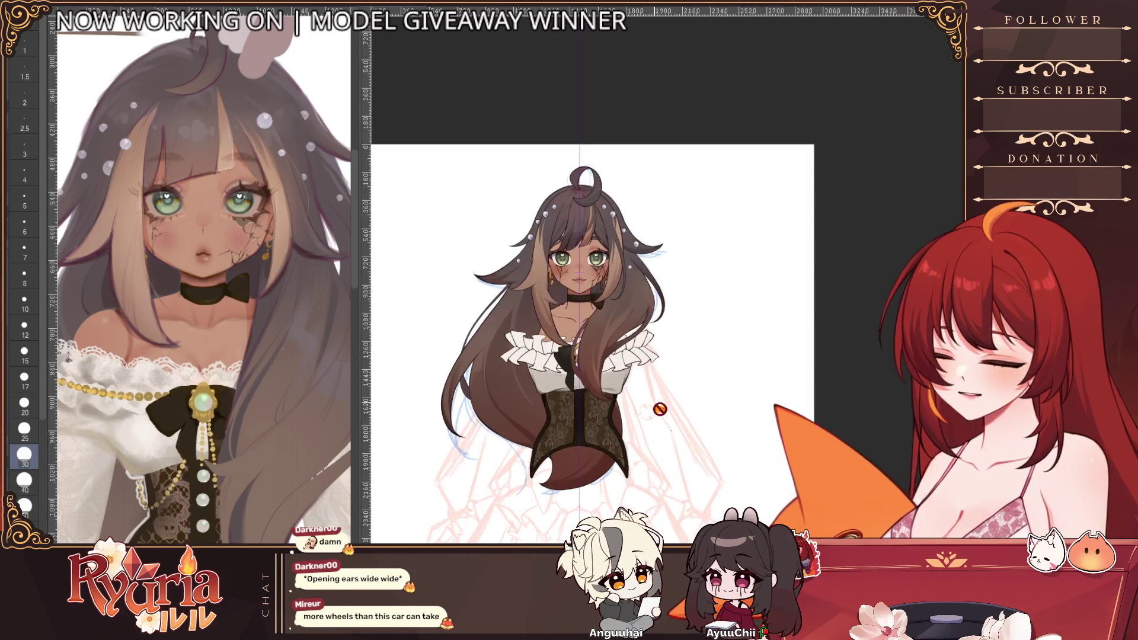
pyautogui.scroll(1, 658, 409)
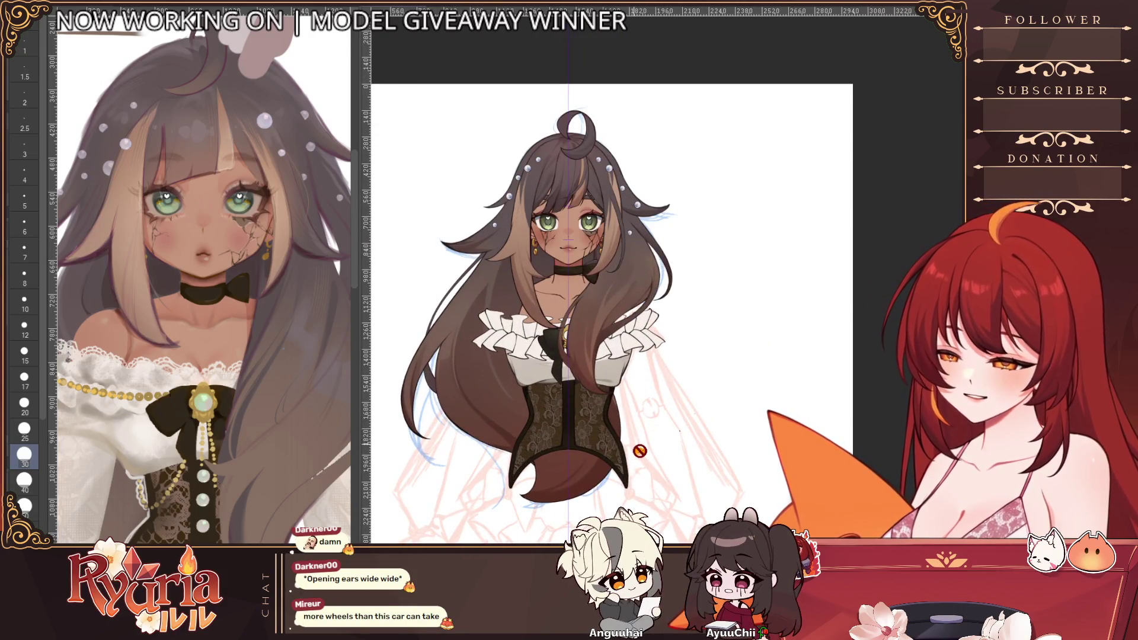
pyautogui.scroll(-1, 638, 450)
pyautogui.scroll(2, 638, 449)
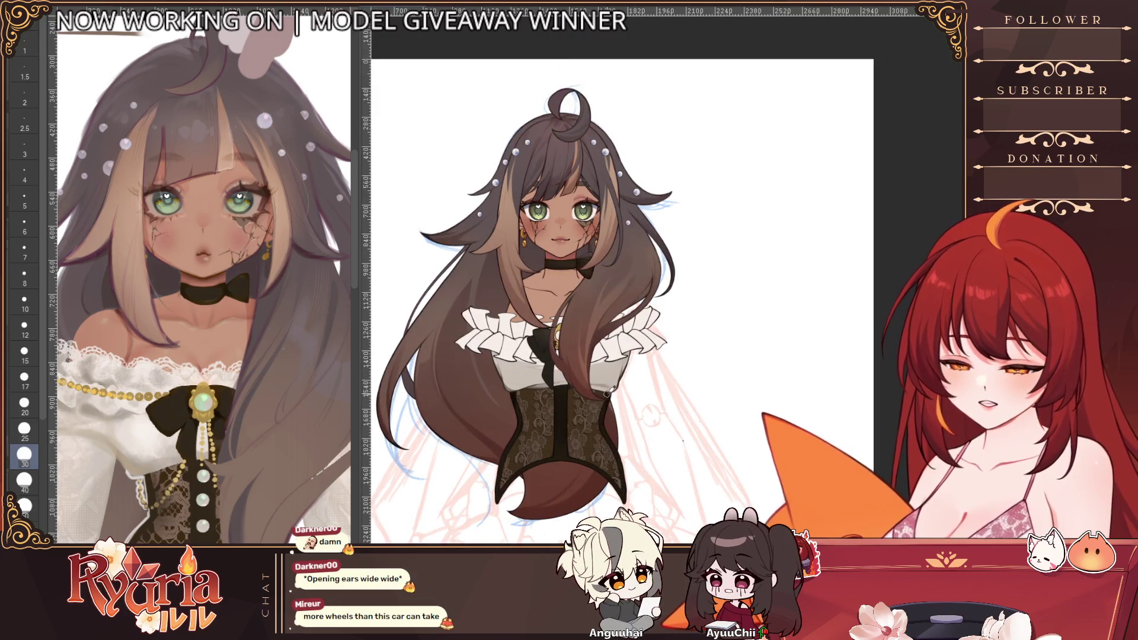
pyautogui.scroll(-1, 683, 440)
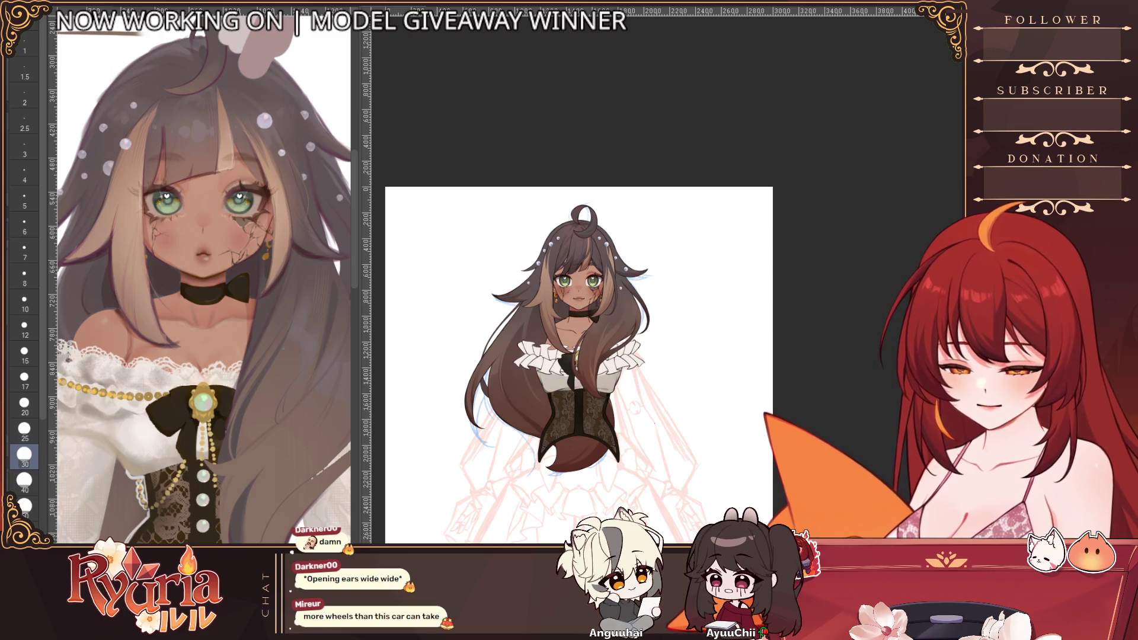
pyautogui.scroll(2, 610, 302)
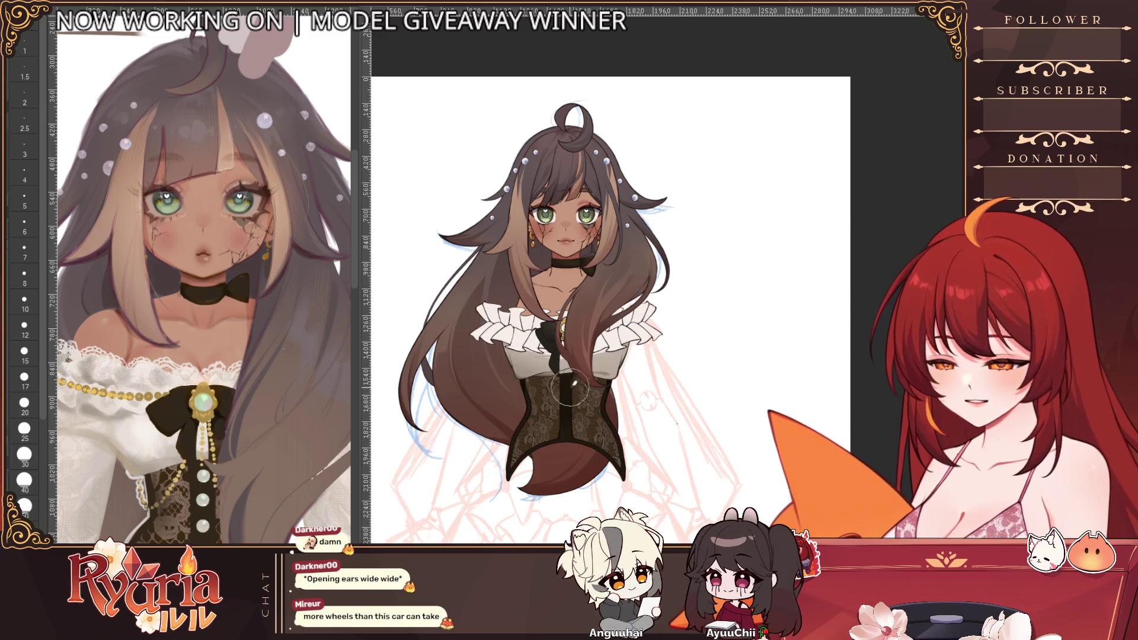
pyautogui.scroll(-2, 596, 413)
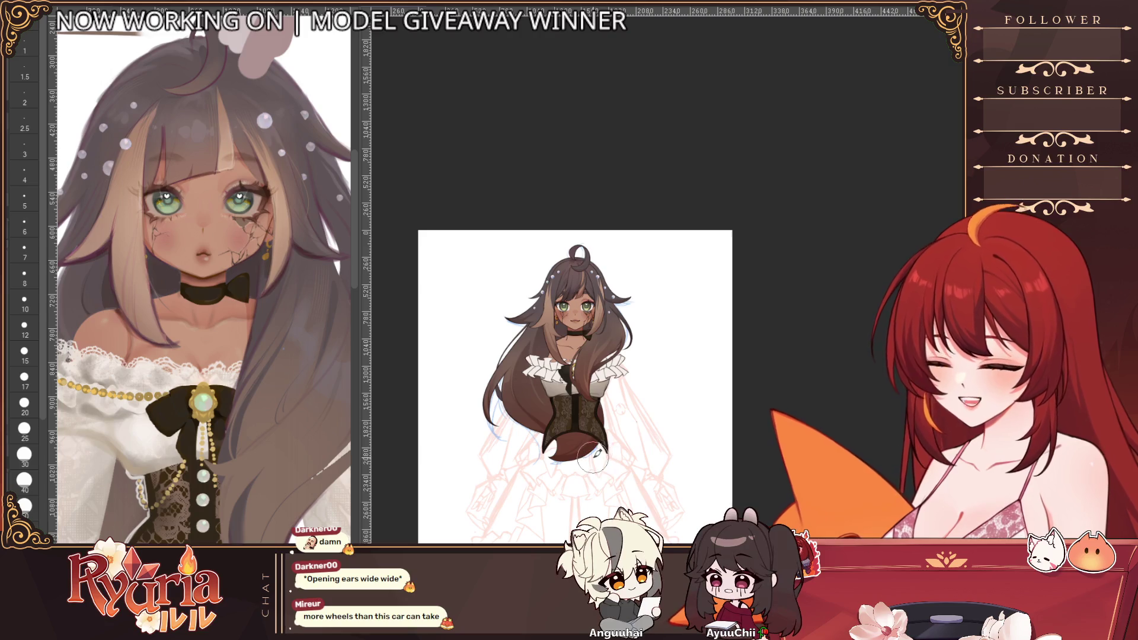
pyautogui.scroll(2, 594, 457)
pyautogui.scroll(1, 592, 457)
pyautogui.scroll(1, 594, 456)
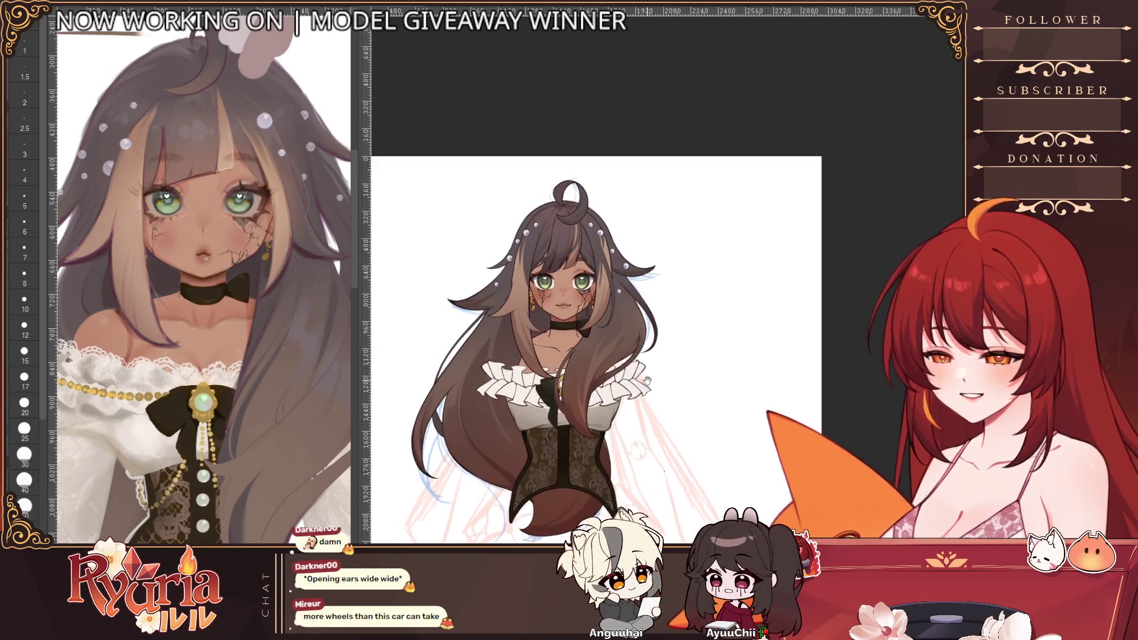
pyautogui.scroll(1, 645, 374)
pyautogui.scroll(1, 614, 347)
pyautogui.scroll(2, 570, 303)
pyautogui.scroll(1, 533, 276)
pyautogui.scroll(1, 503, 272)
pyautogui.scroll(-3, 504, 272)
pyautogui.scroll(-1, 622, 311)
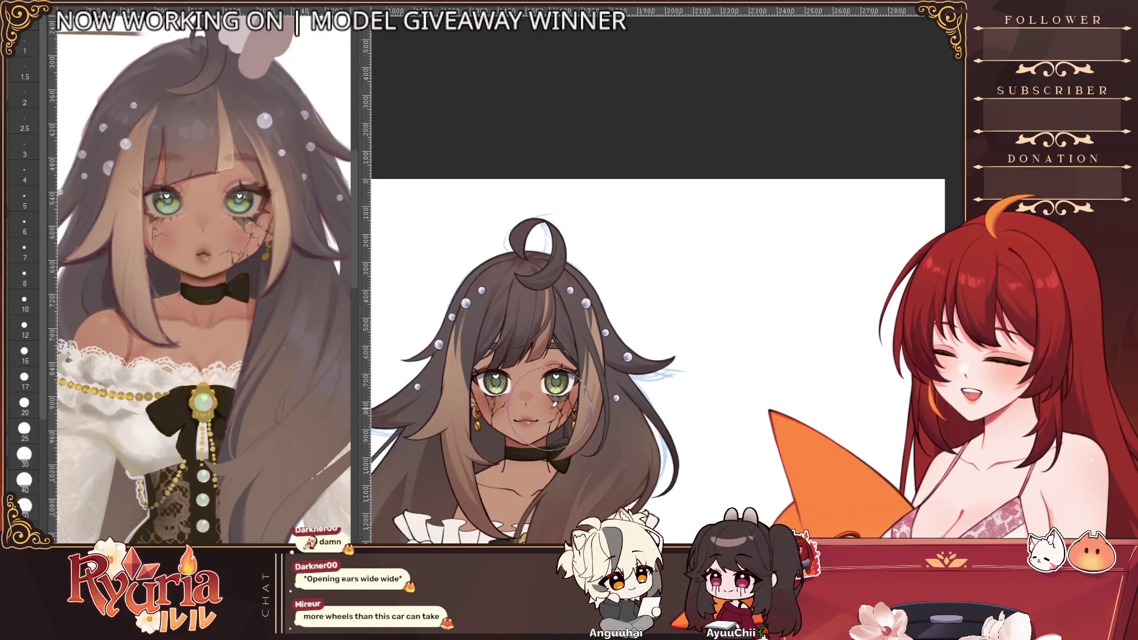
pyautogui.scroll(-1, 793, 267)
pyautogui.scroll(-1, 769, 289)
pyautogui.scroll(-1, 737, 315)
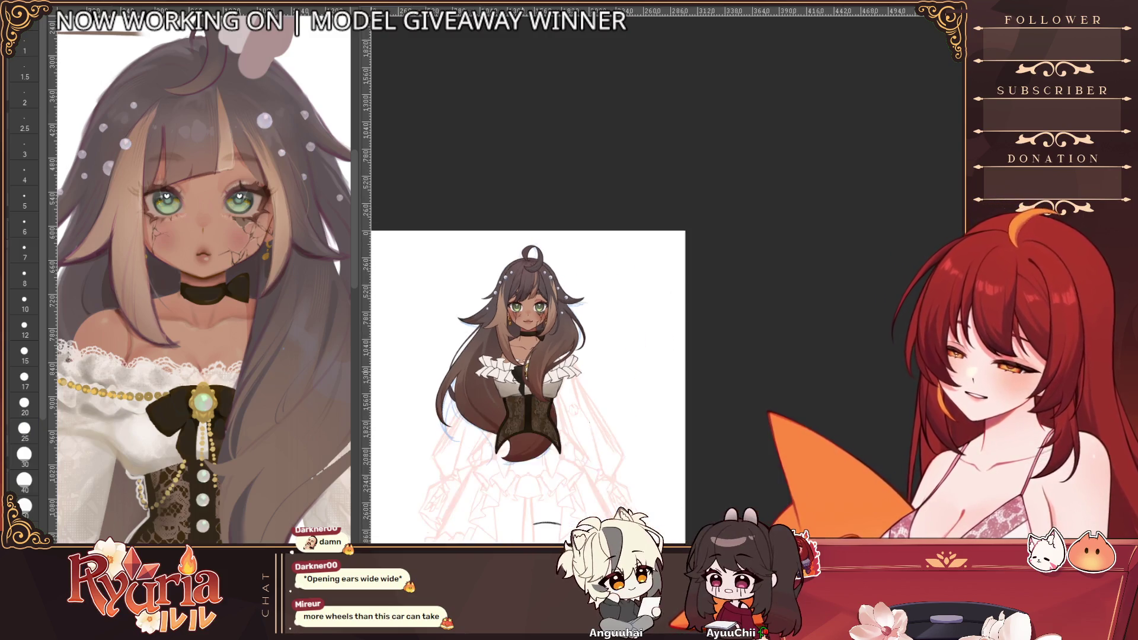
pyautogui.scroll(2, 569, 293)
pyautogui.scroll(2, 569, 293)
pyautogui.scroll(2, 569, 293)
pyautogui.scroll(2, 569, 294)
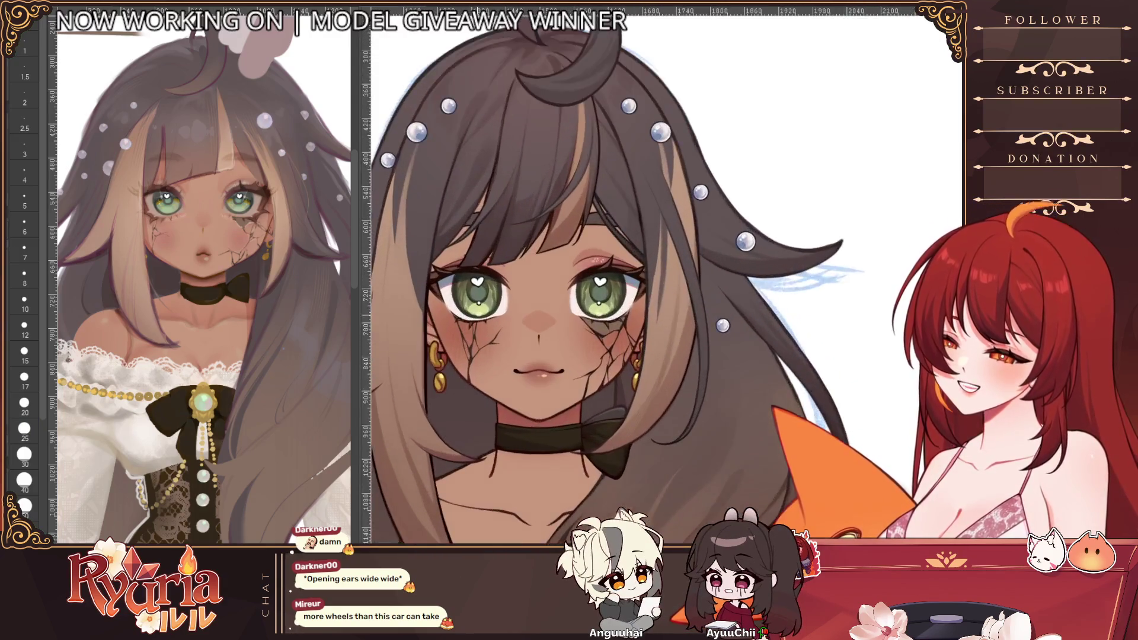
pyautogui.scroll(1, 569, 293)
pyautogui.scroll(-1, 569, 293)
pyautogui.scroll(-2, 569, 294)
pyautogui.scroll(1, 569, 294)
pyautogui.scroll(-1, 568, 294)
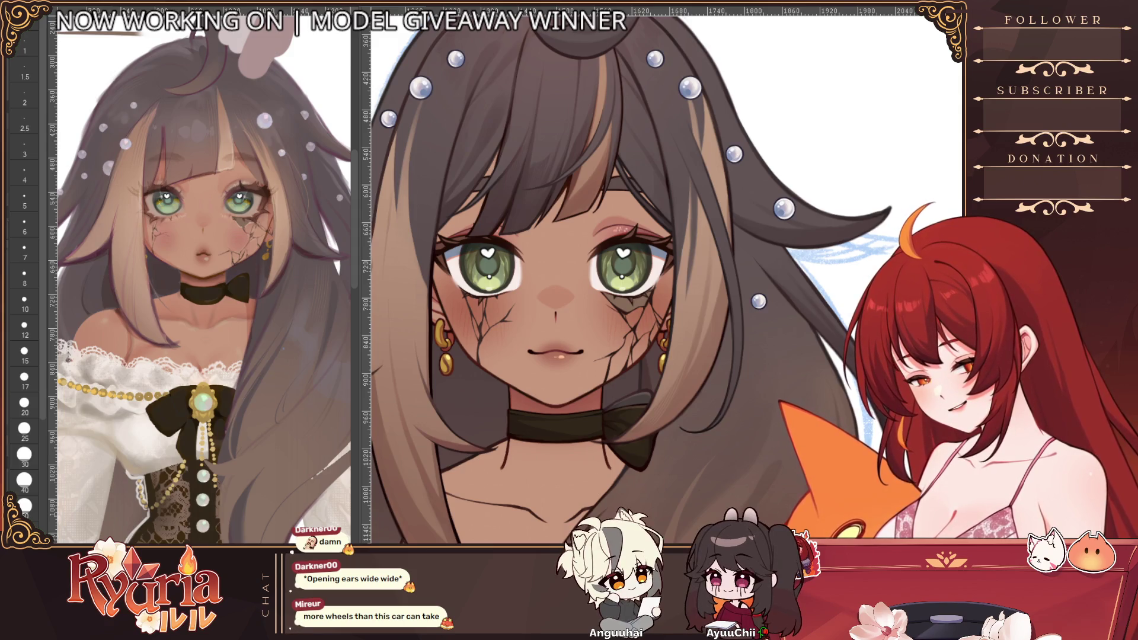
pyautogui.hotkey('ctrl', '-')
pyautogui.hotkey('ctrl', '-')
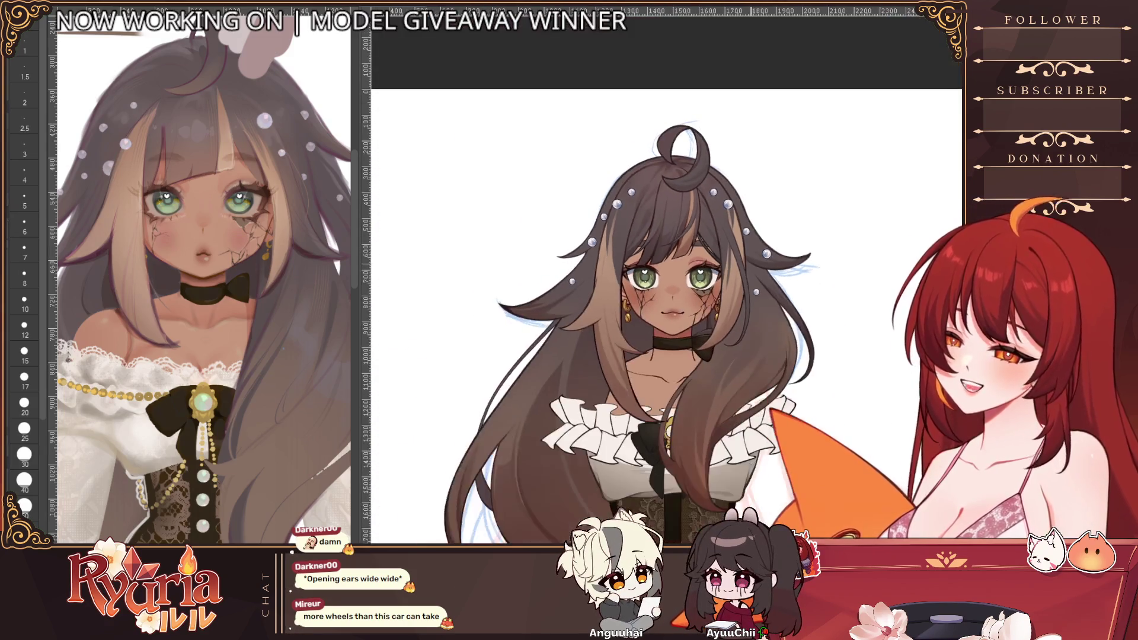
pyautogui.scroll(-2, 764, 383)
pyautogui.scroll(3, 765, 383)
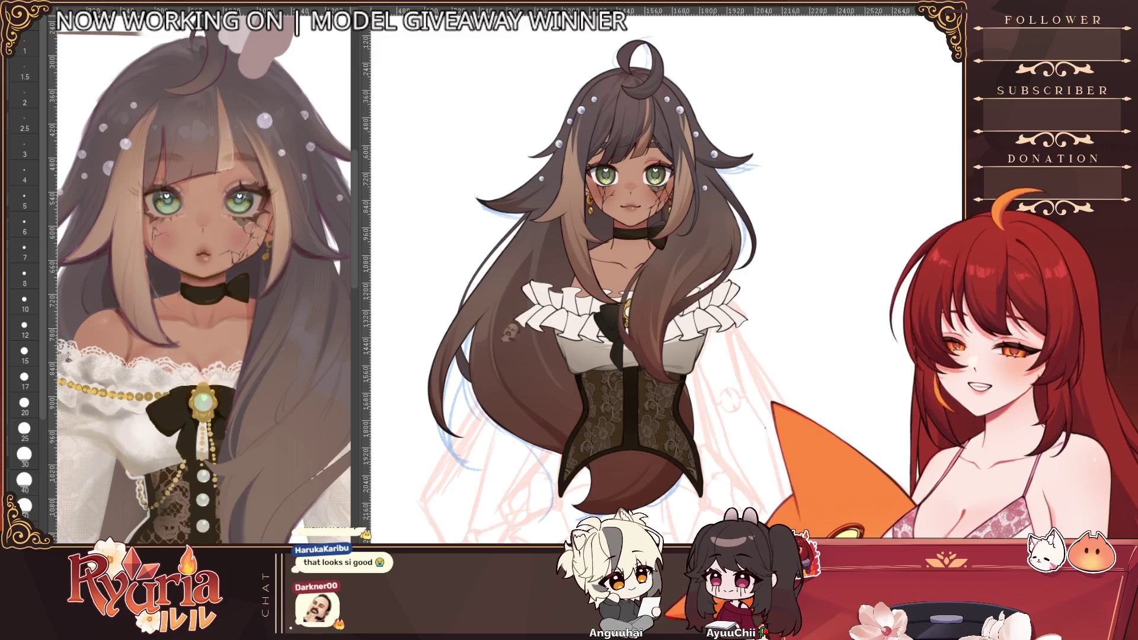
pyautogui.scroll(-2, 927, 121)
pyautogui.scroll(2, 659, 271)
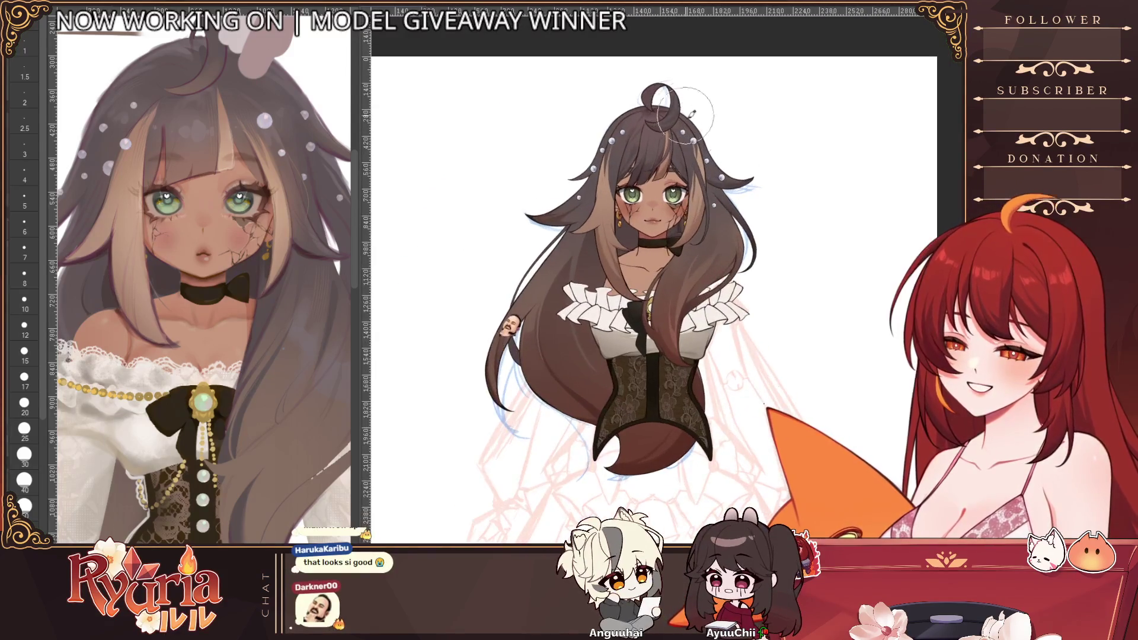
pyautogui.scroll(1, 658, 272)
pyautogui.scroll(1, 659, 271)
pyautogui.scroll(1, 578, 435)
pyautogui.scroll(1, 578, 436)
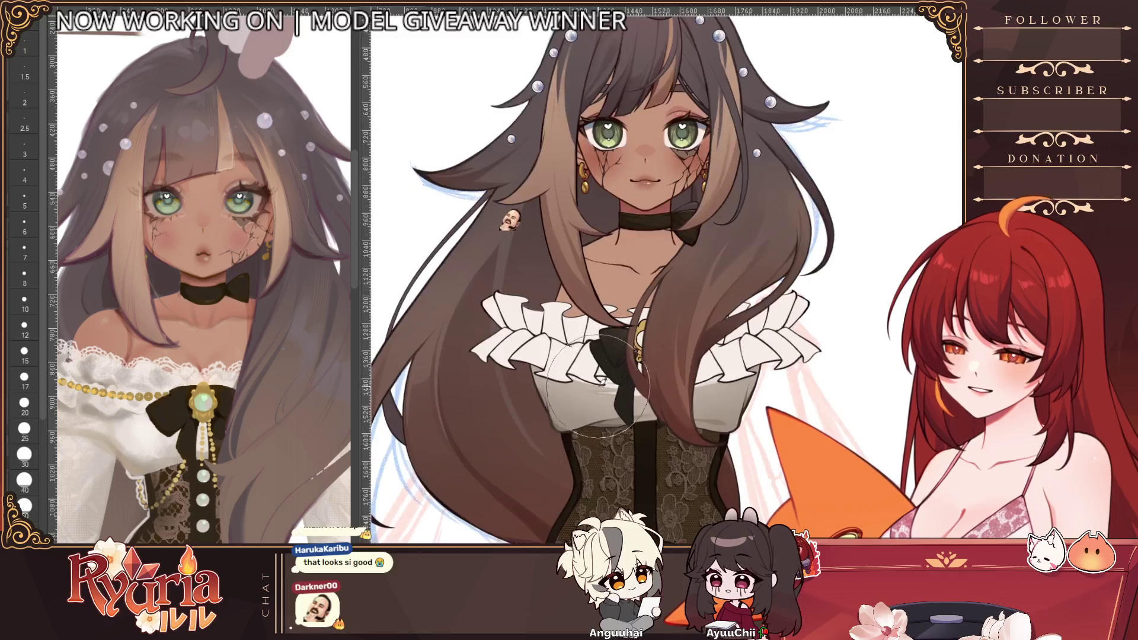
pyautogui.scroll(-3, 583, 431)
pyautogui.scroll(2, 587, 428)
pyautogui.scroll(-2, 589, 425)
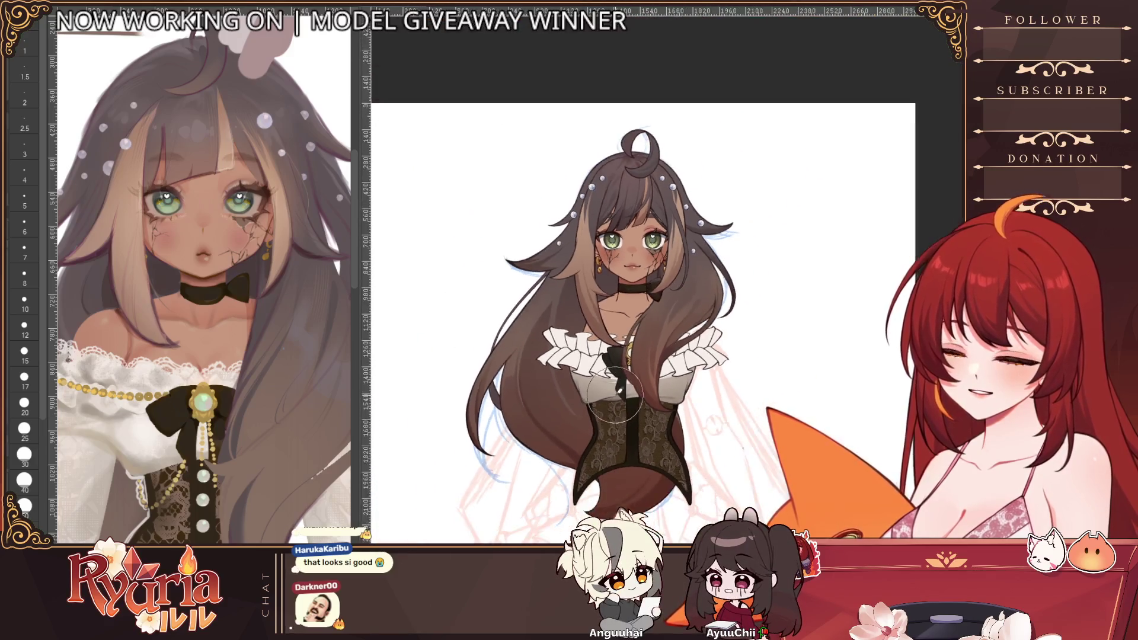
pyautogui.scroll(-2, 627, 360)
pyautogui.scroll(1, 627, 365)
pyautogui.scroll(-1, 626, 364)
pyautogui.scroll(-1, 627, 365)
pyautogui.scroll(2, 619, 325)
pyautogui.scroll(1, 622, 315)
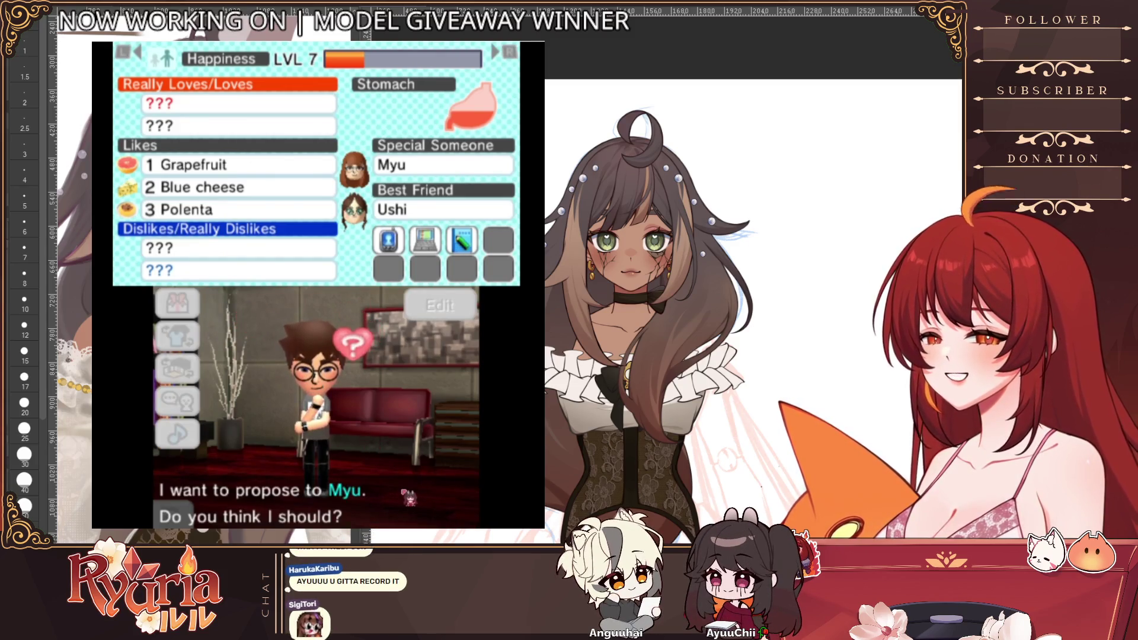
# - Encourage the proposal, try the Long-sleeved T-shirt, then dress the Mii in the Skyline T-shirt and confirm
pyautogui.click(427, 379)
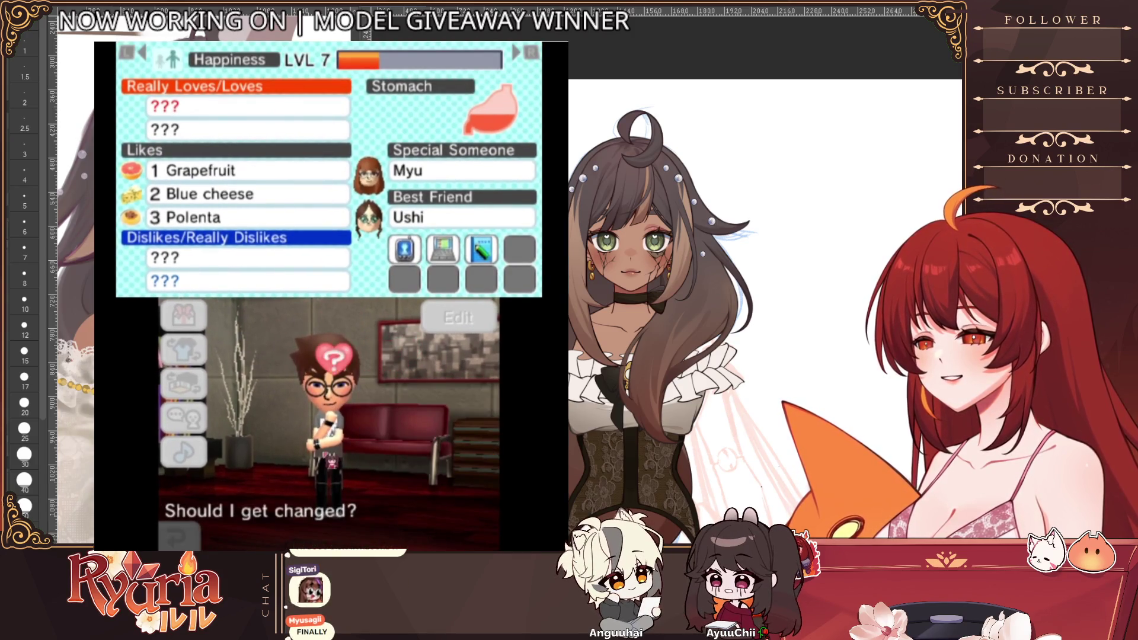
pyautogui.click(428, 394)
pyautogui.click(374, 360)
pyautogui.click(365, 383)
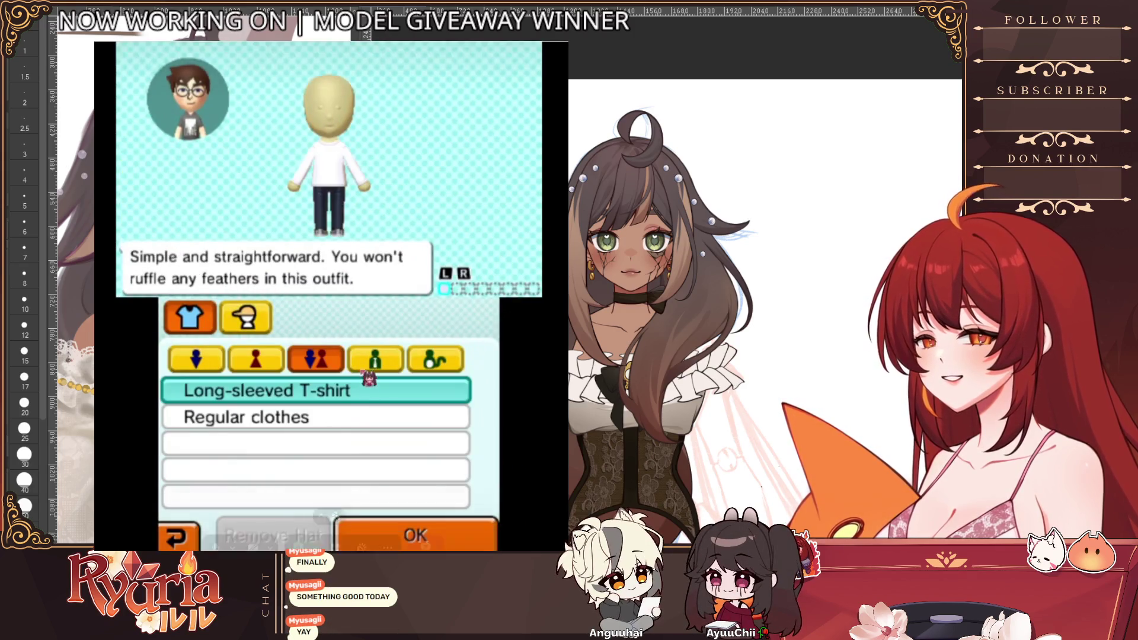
pyautogui.click(196, 360)
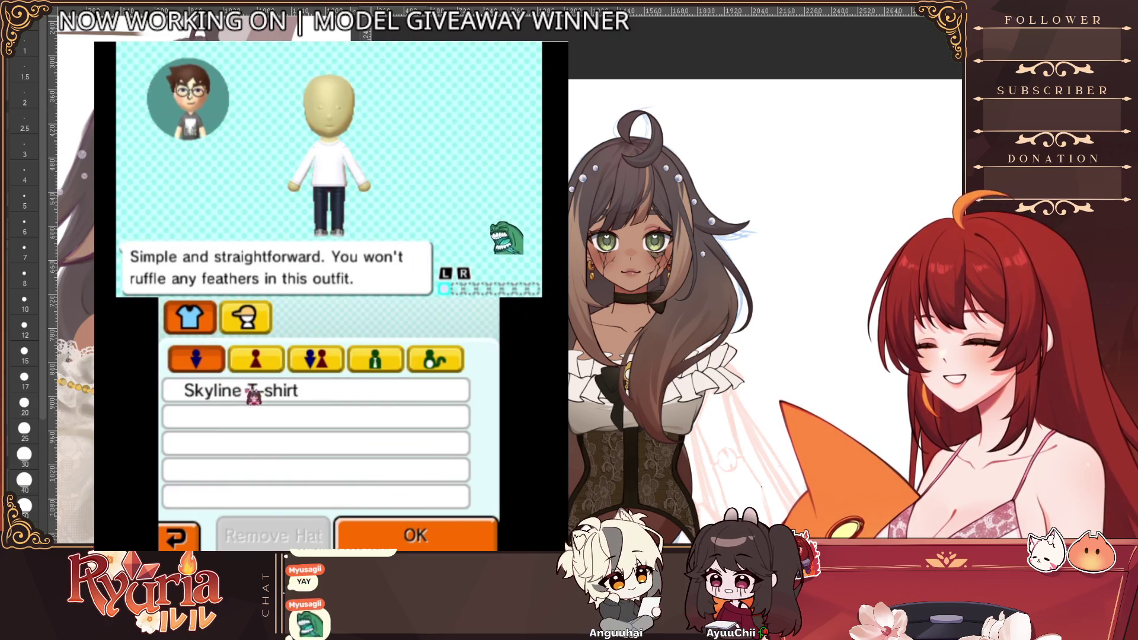
pyautogui.click(255, 390)
pyautogui.click(415, 534)
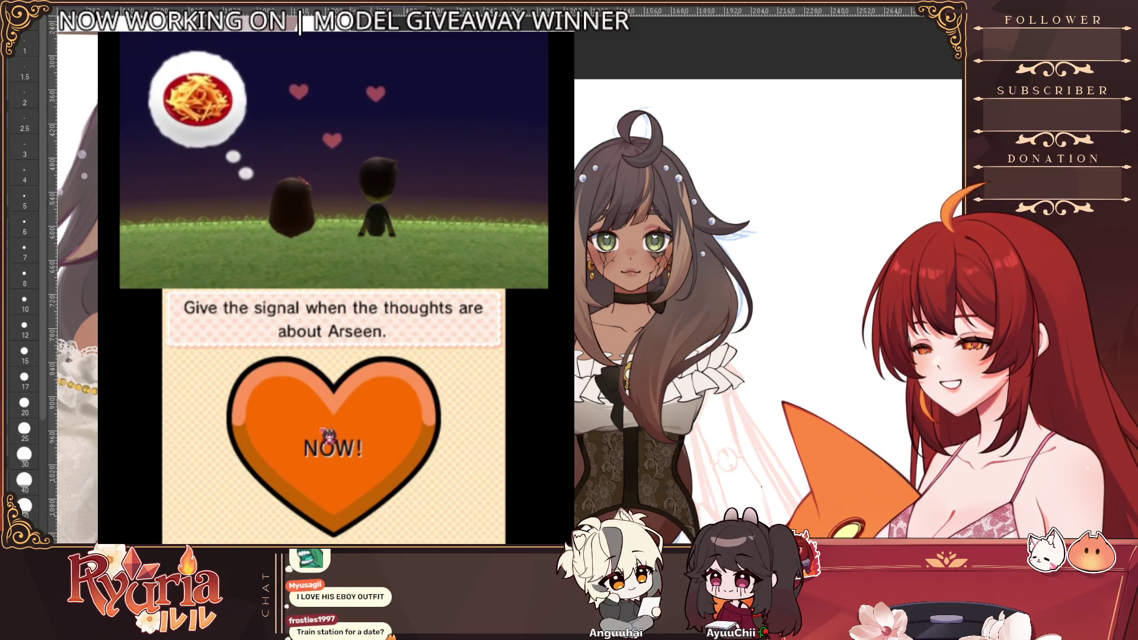
# - Signal each time the thought bubble shows Arseen until the proposal triggers
pyautogui.click(328, 436)
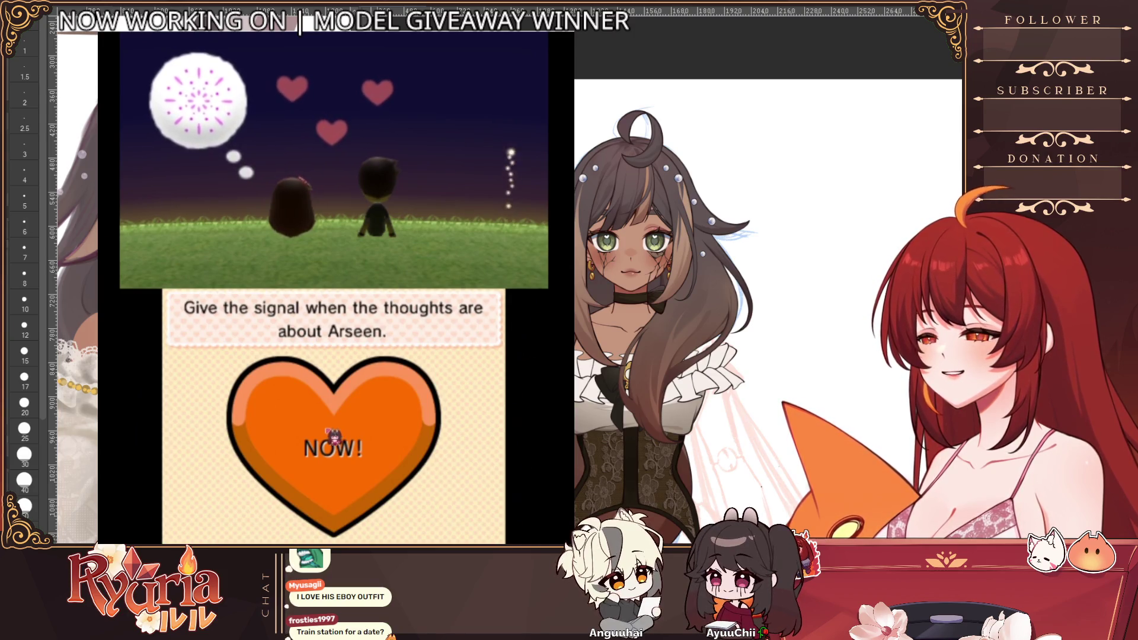
pyautogui.click(333, 436)
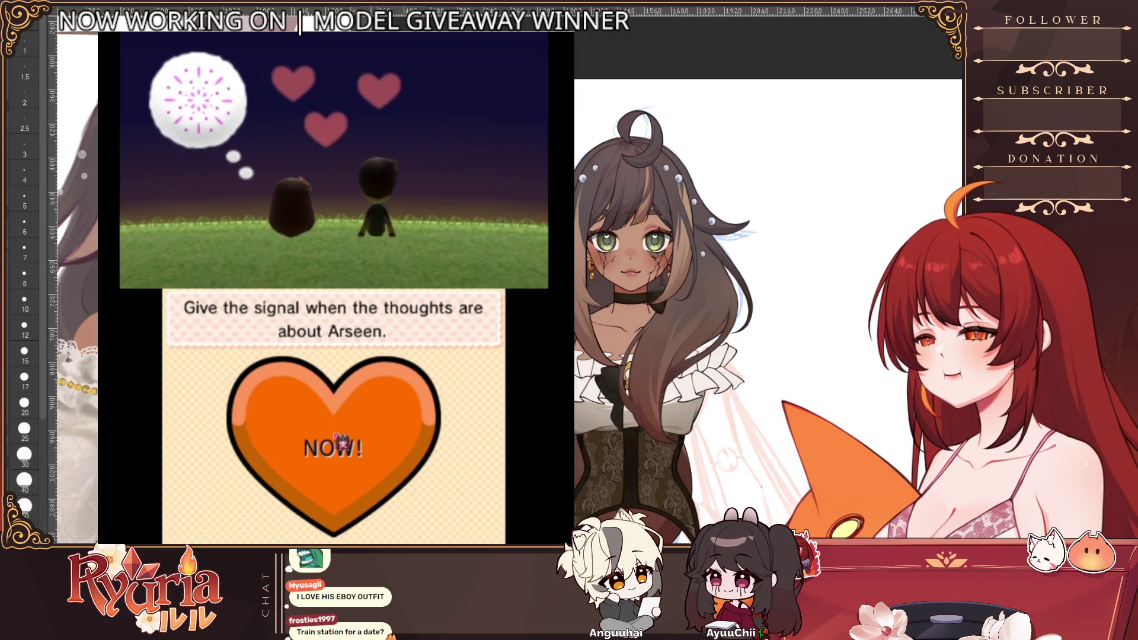
pyautogui.click(341, 442)
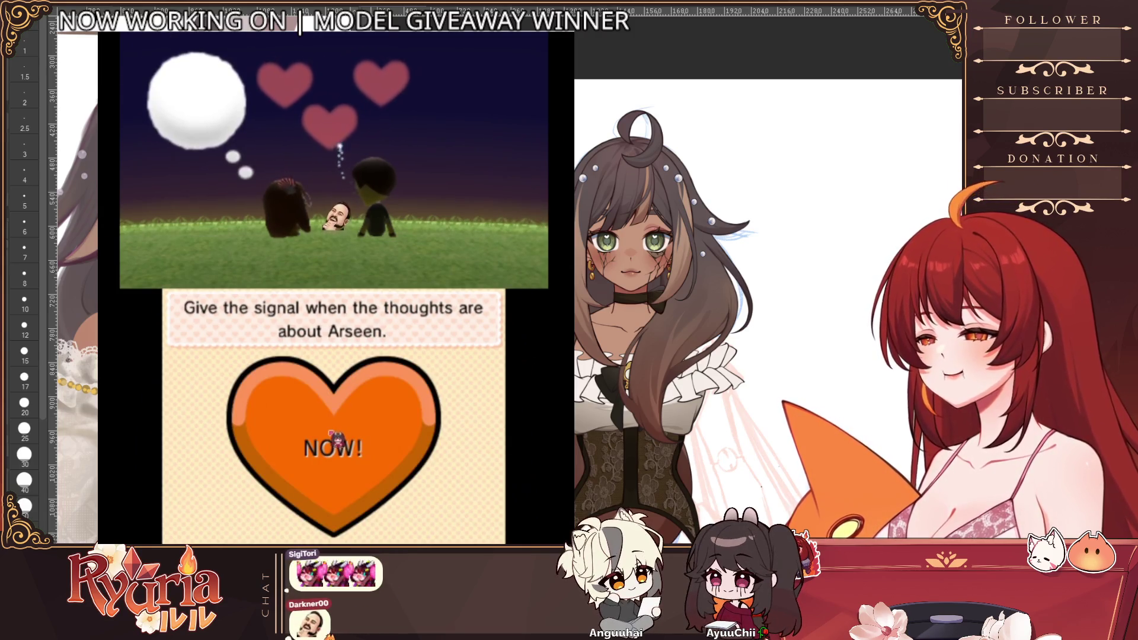
pyautogui.click(341, 440)
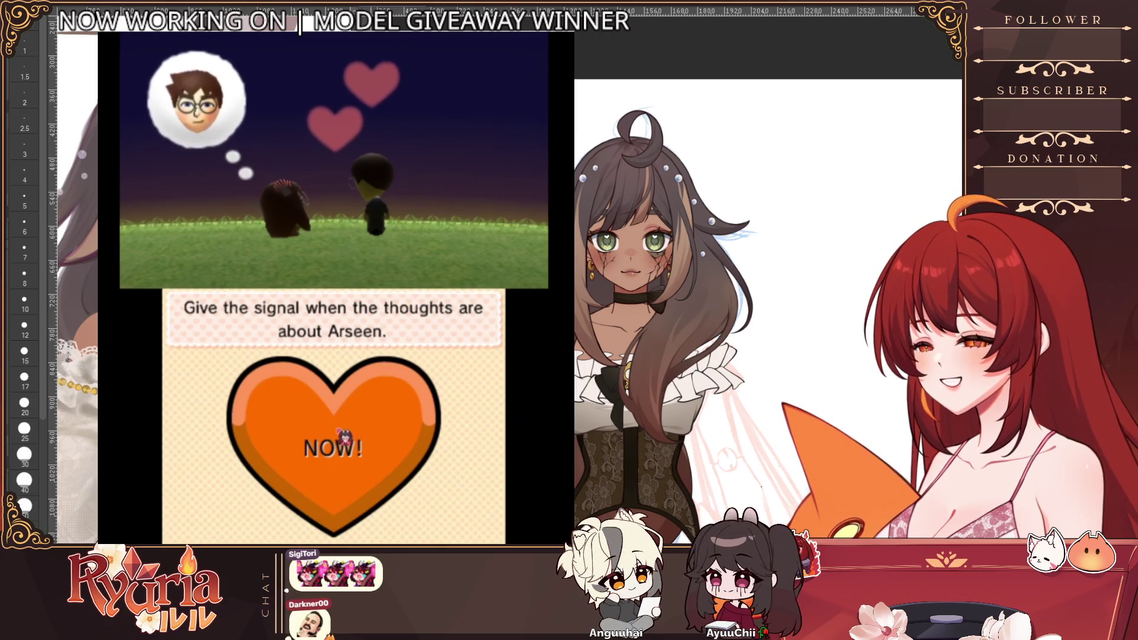
pyautogui.click(343, 438)
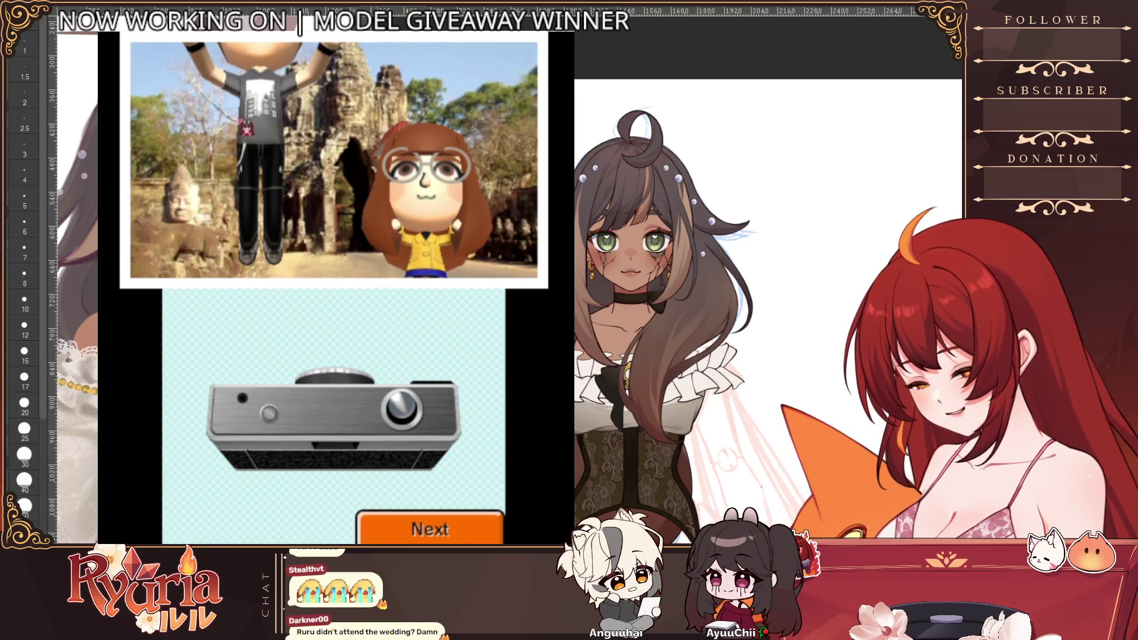
# - Snap two photos of the newlywed couple at the temple ruins and go back without saving
pyautogui.click(429, 527)
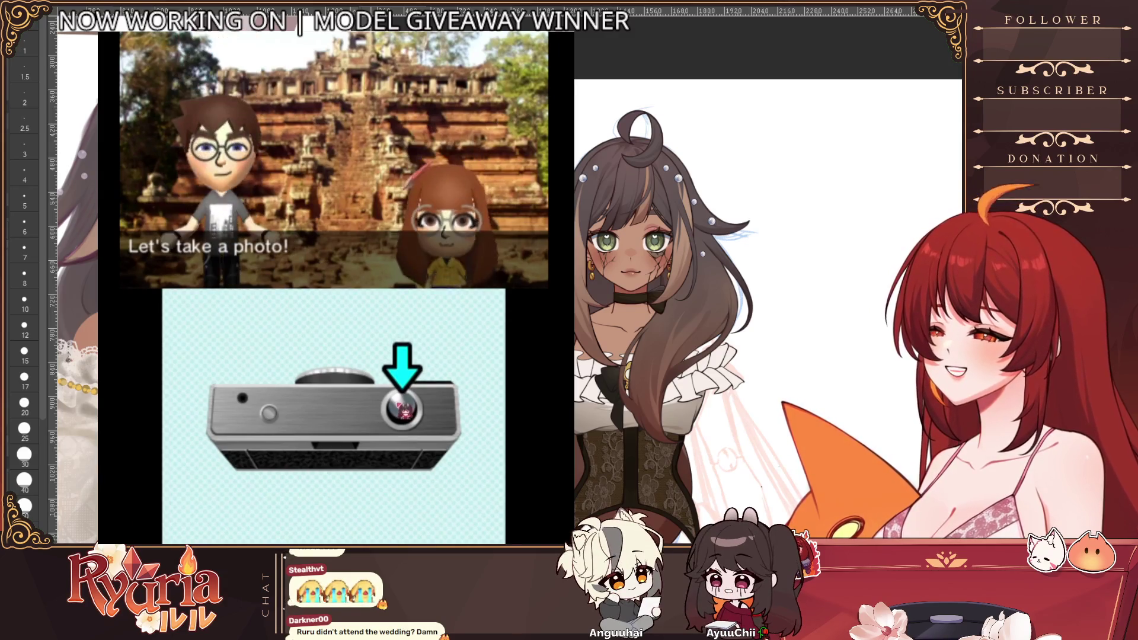
pyautogui.click(402, 407)
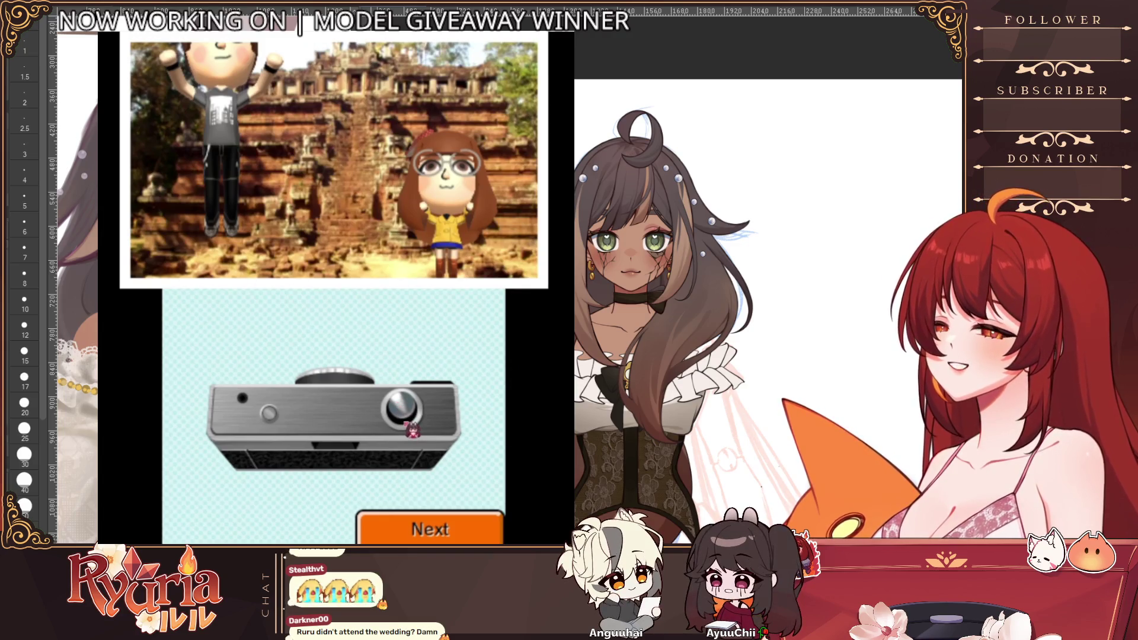
pyautogui.click(422, 531)
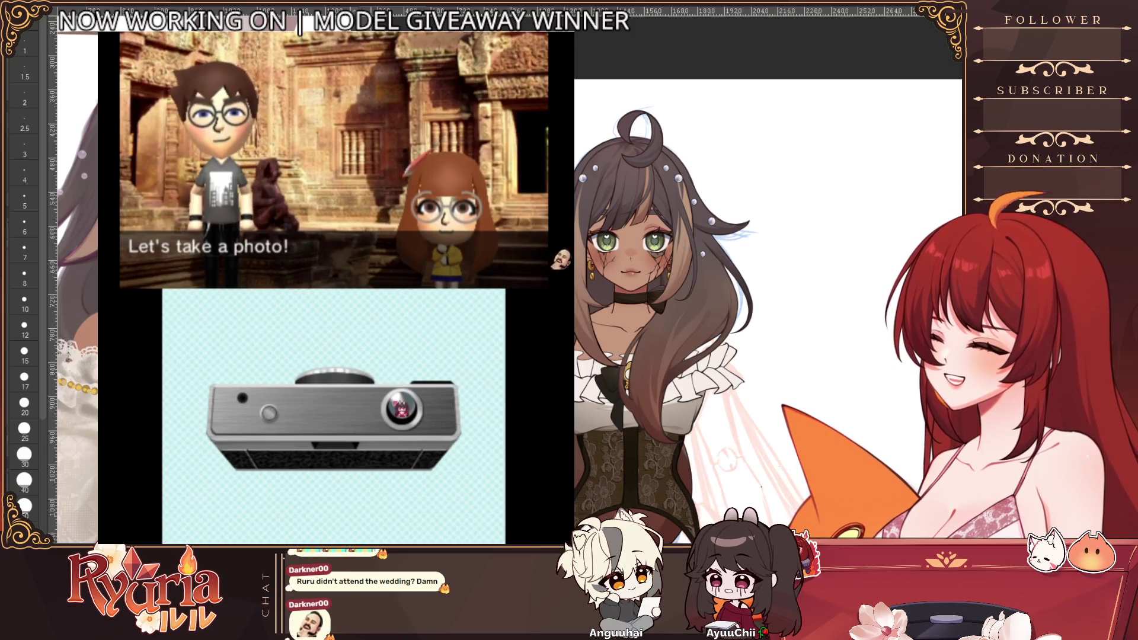
pyautogui.click(402, 409)
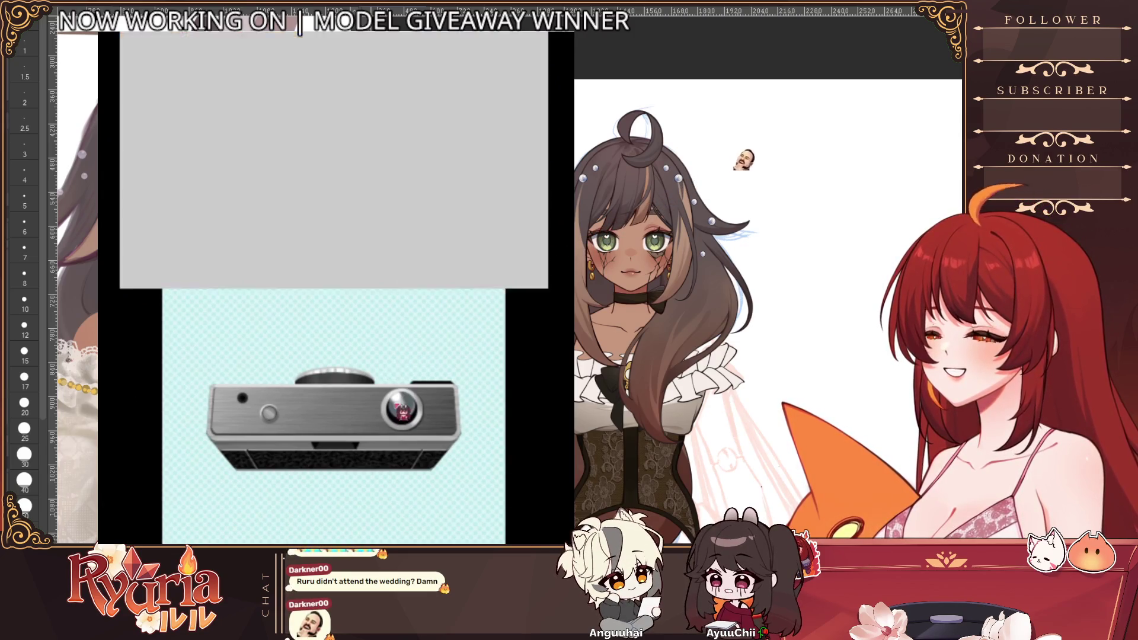
pyautogui.click(426, 526)
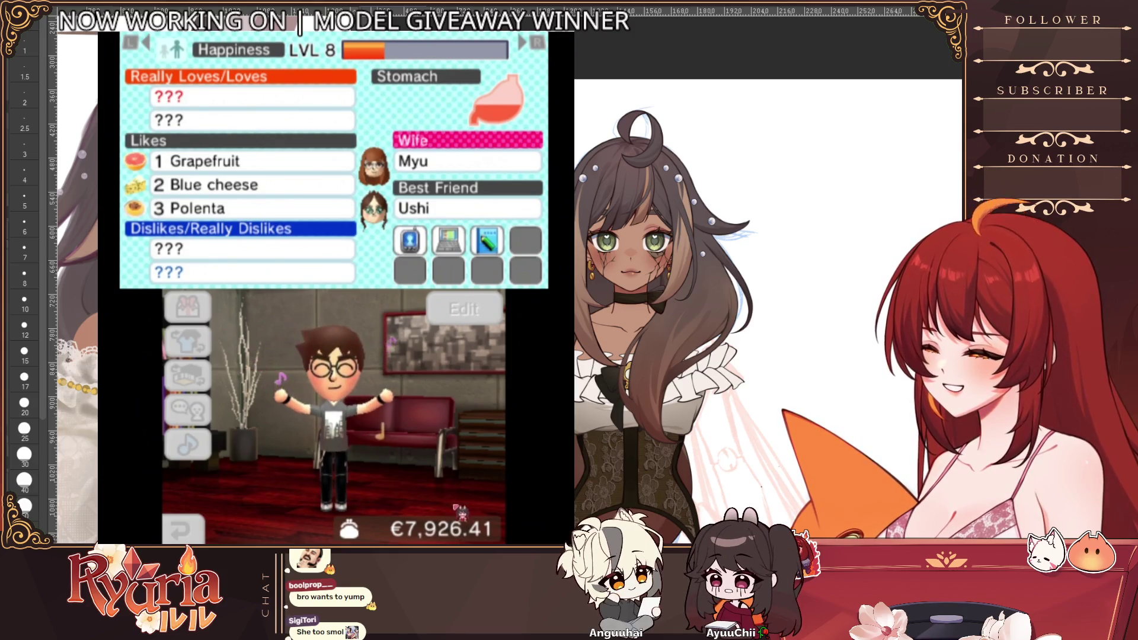
# - Give Arseen the Ballad song from the Gifts menu
pyautogui.click(187, 306)
pyautogui.click(274, 367)
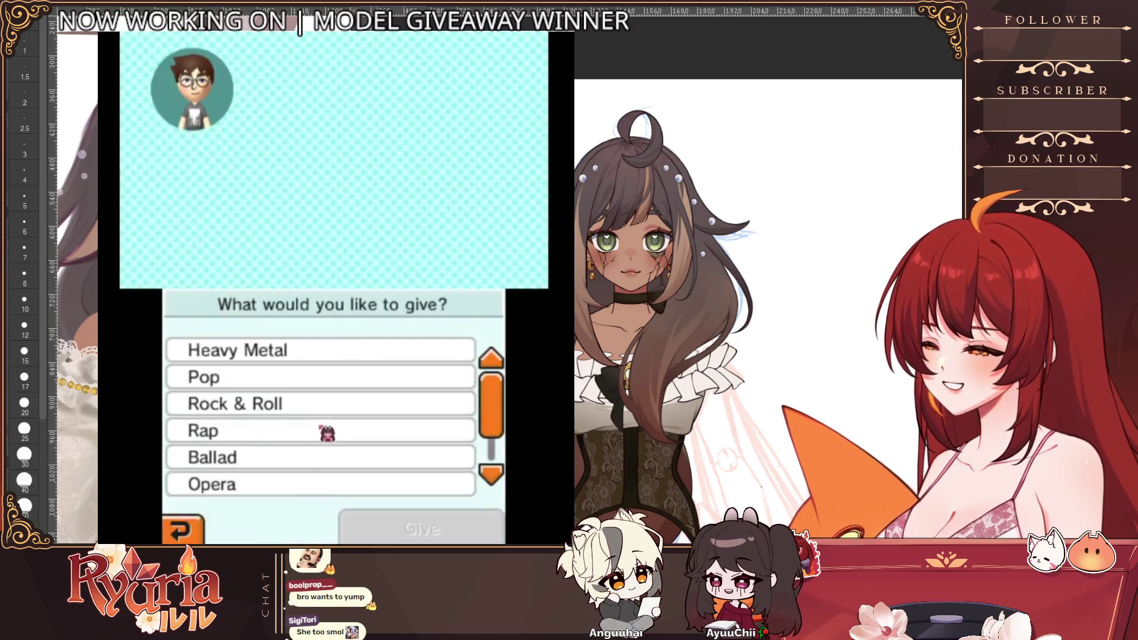
pyautogui.click(420, 457)
pyautogui.click(422, 528)
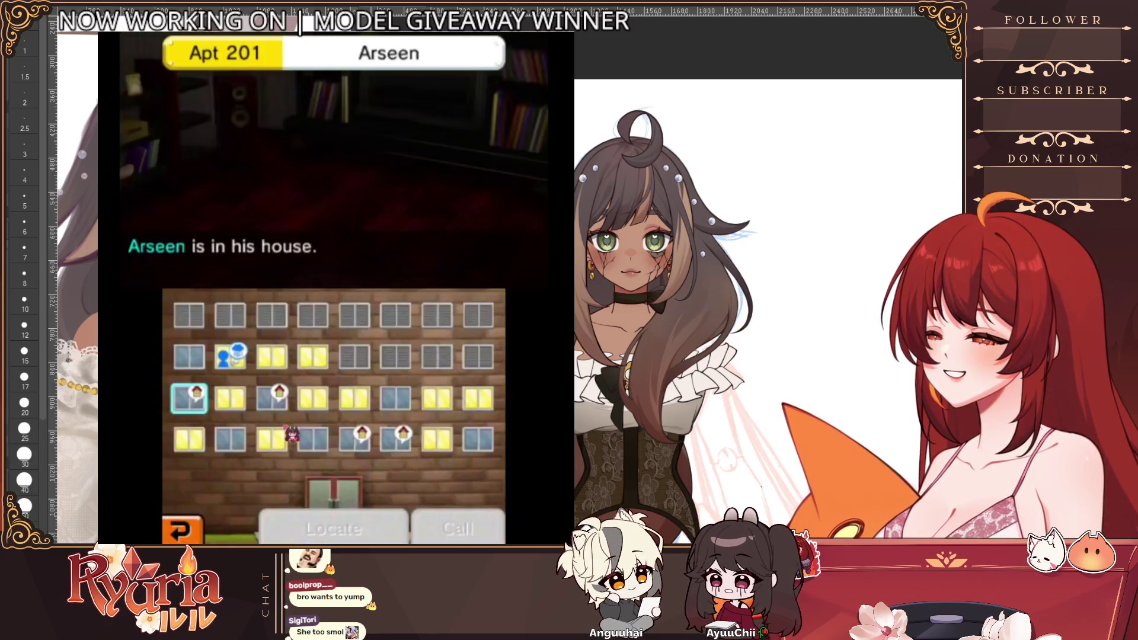
# - Locate Arseen, browse apartments to Ruben's Apt 108 and locate him at work
pyautogui.click(360, 527)
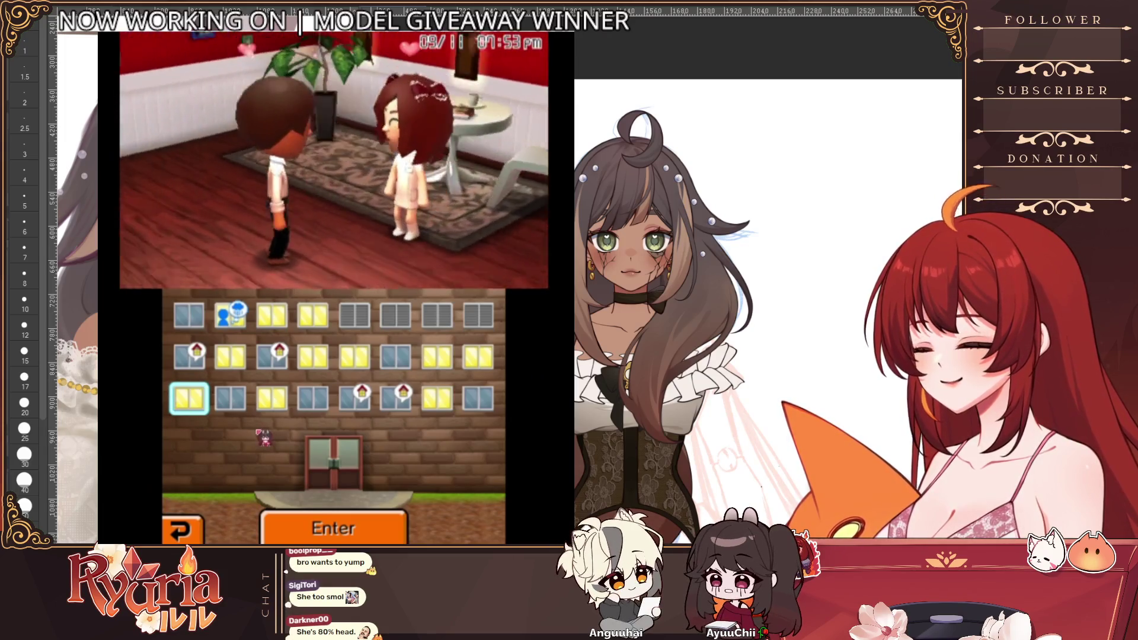
pyautogui.click(478, 356)
pyautogui.click(436, 357)
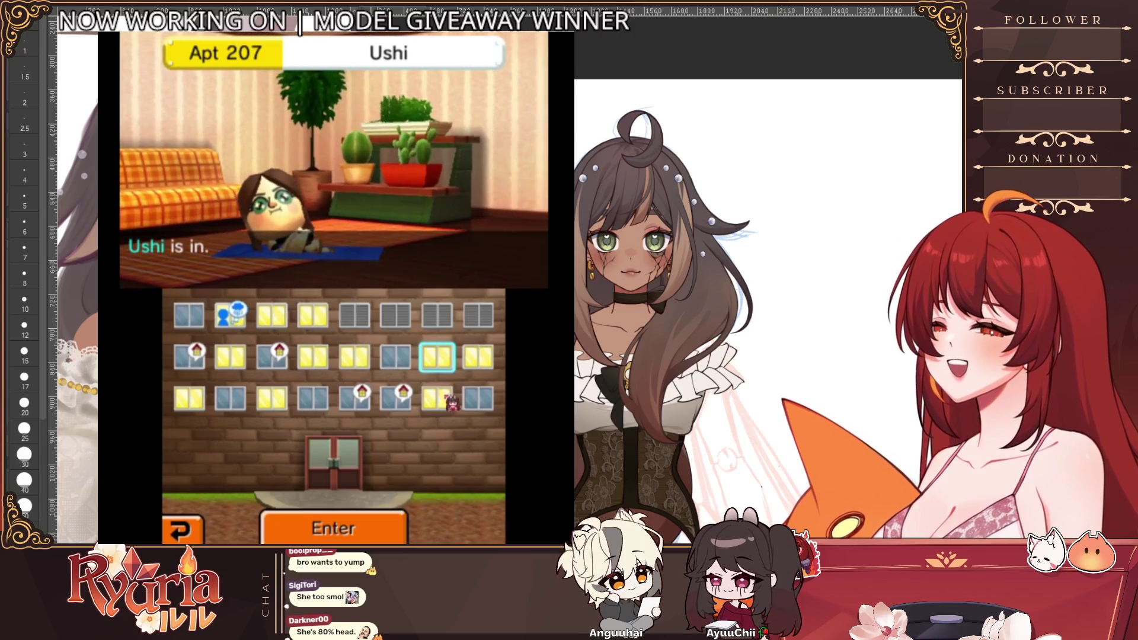
pyautogui.click(354, 357)
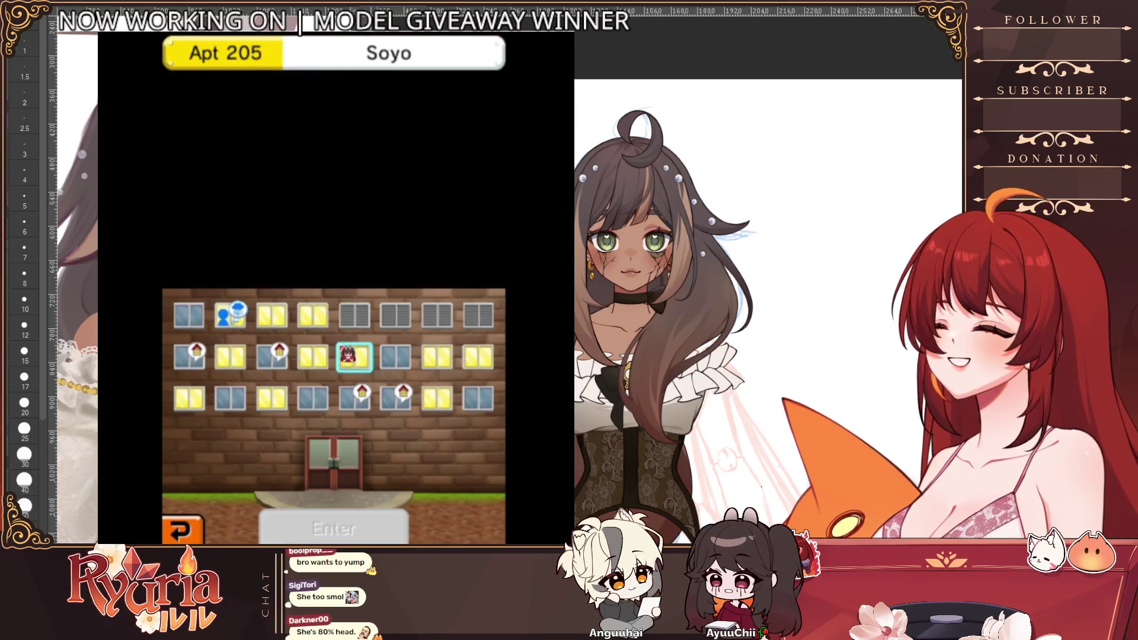
pyautogui.click(314, 357)
pyautogui.press('Left')
pyautogui.press('Left')
pyautogui.press('Left')
pyautogui.press('Left')
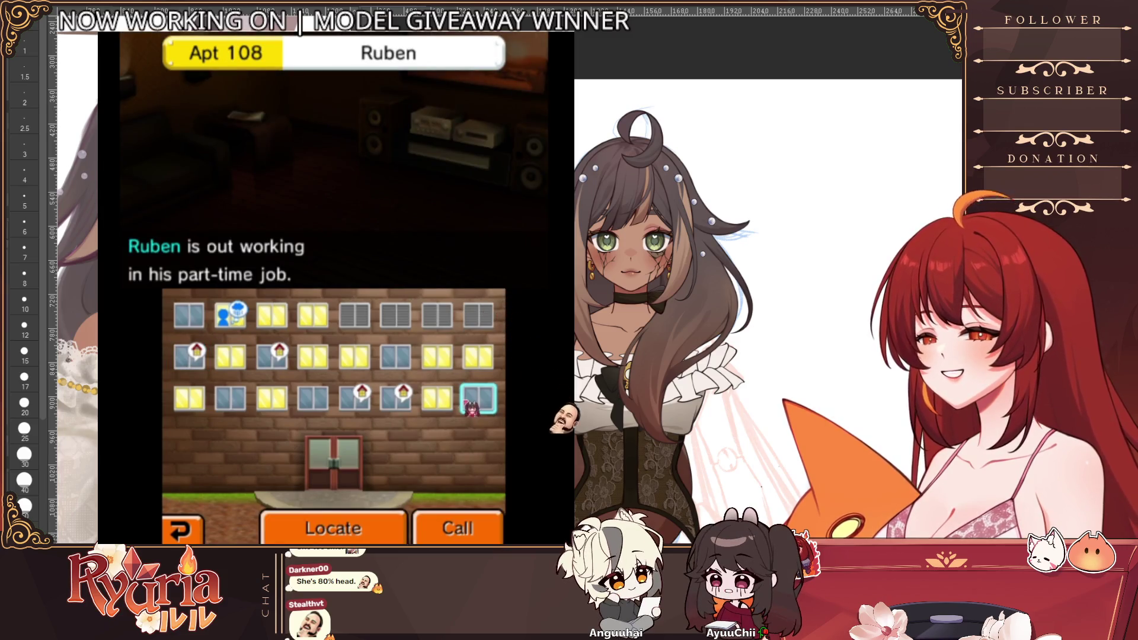
pyautogui.click(333, 528)
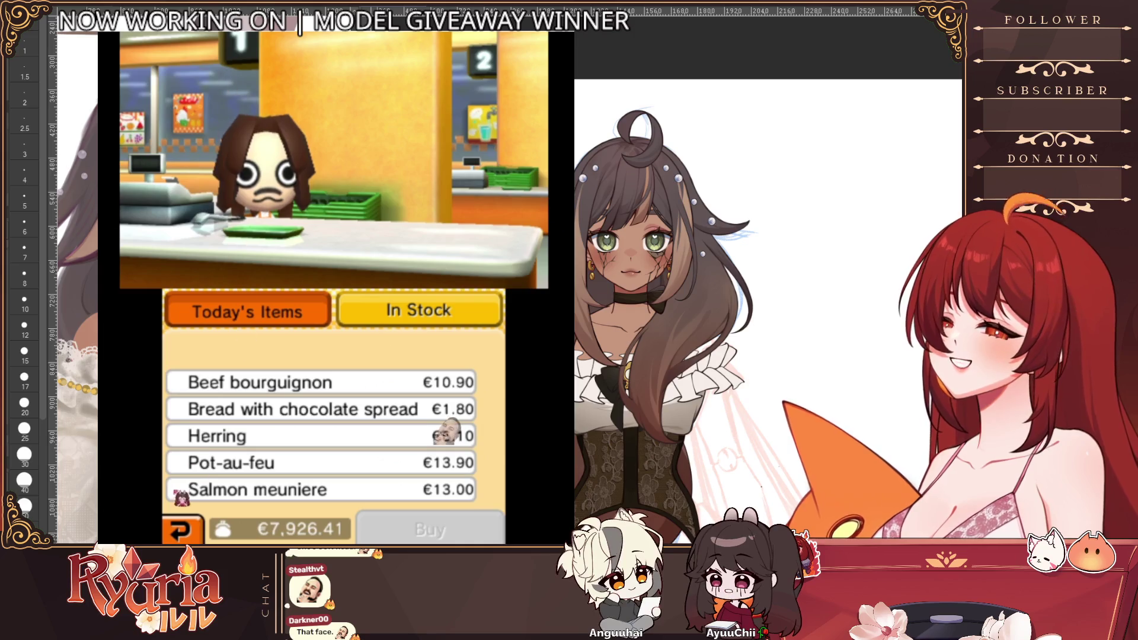
# - Leave the shop view, move to Ayuu's Apt 101 and enter it
pyautogui.press('s')
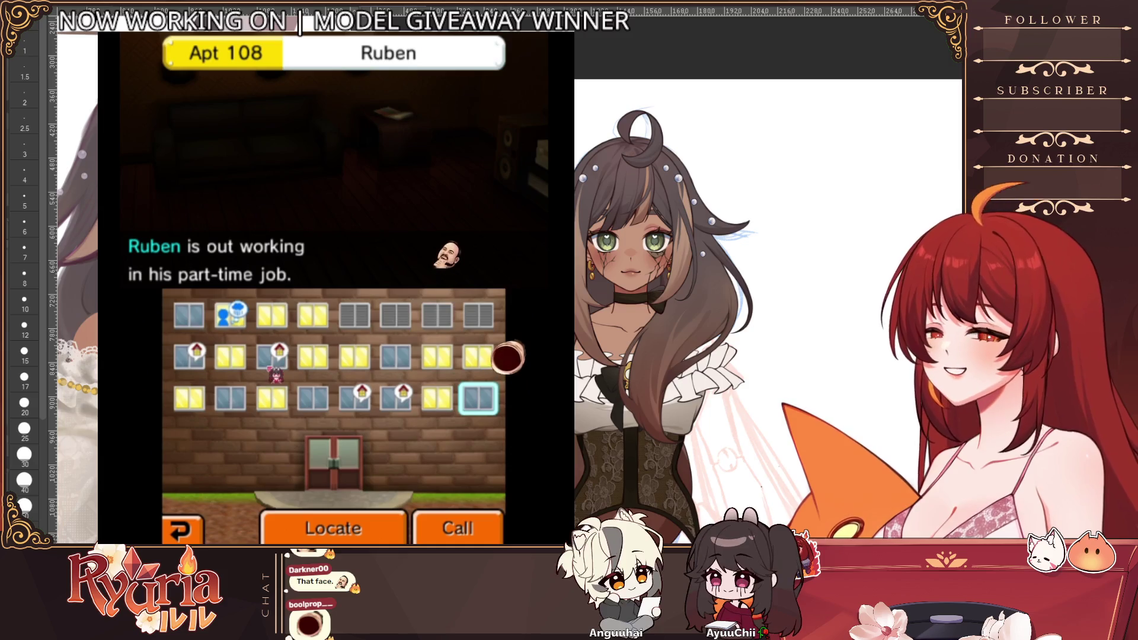
pyautogui.press('Left')
pyautogui.press('Left')
pyautogui.press('Left')
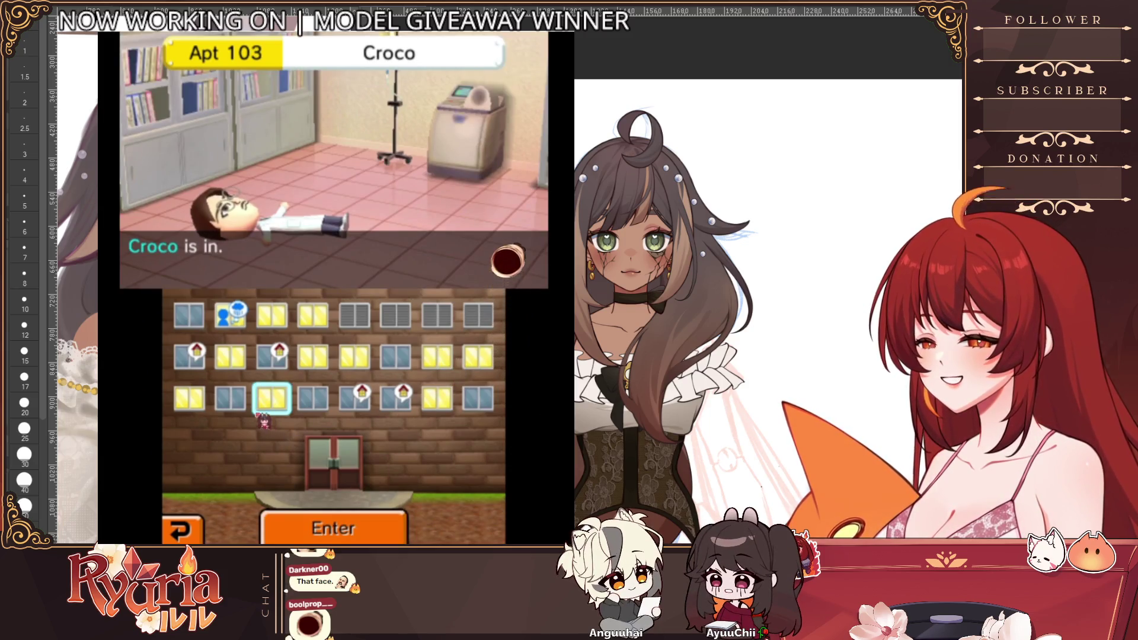
pyautogui.press('Left')
pyautogui.press('Left')
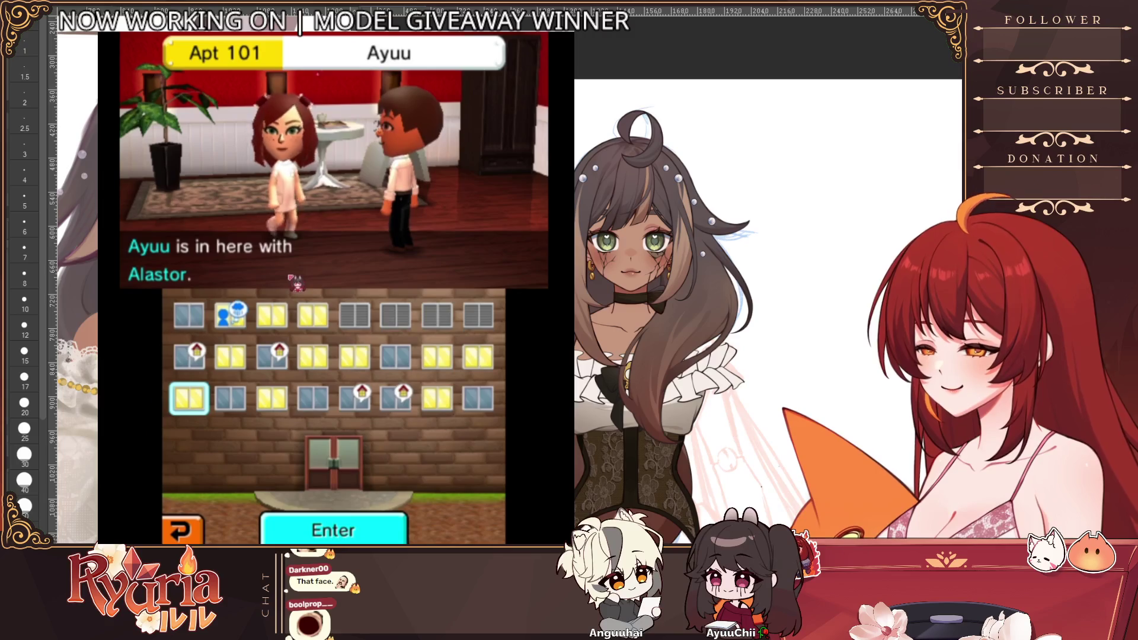
pyautogui.press('Return')
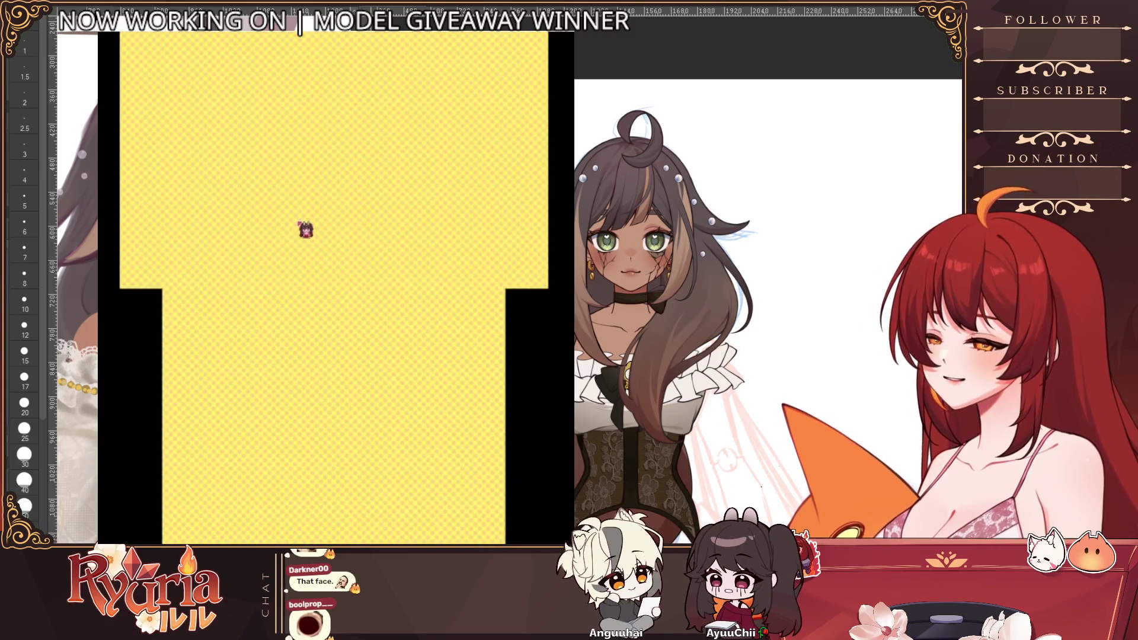
# - Browse Ayuu's food and dessert tabs, inspecting Mouldy bread, Clotted cream and Creme brulee
pyautogui.click(191, 307)
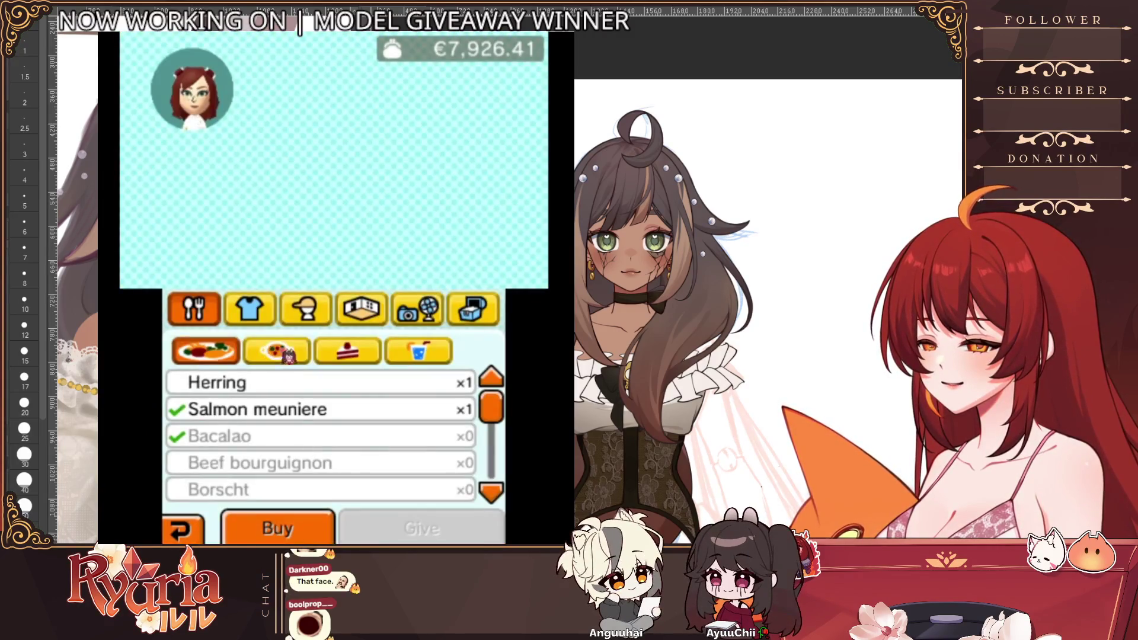
pyautogui.click(374, 353)
pyautogui.click(304, 355)
pyautogui.click(312, 384)
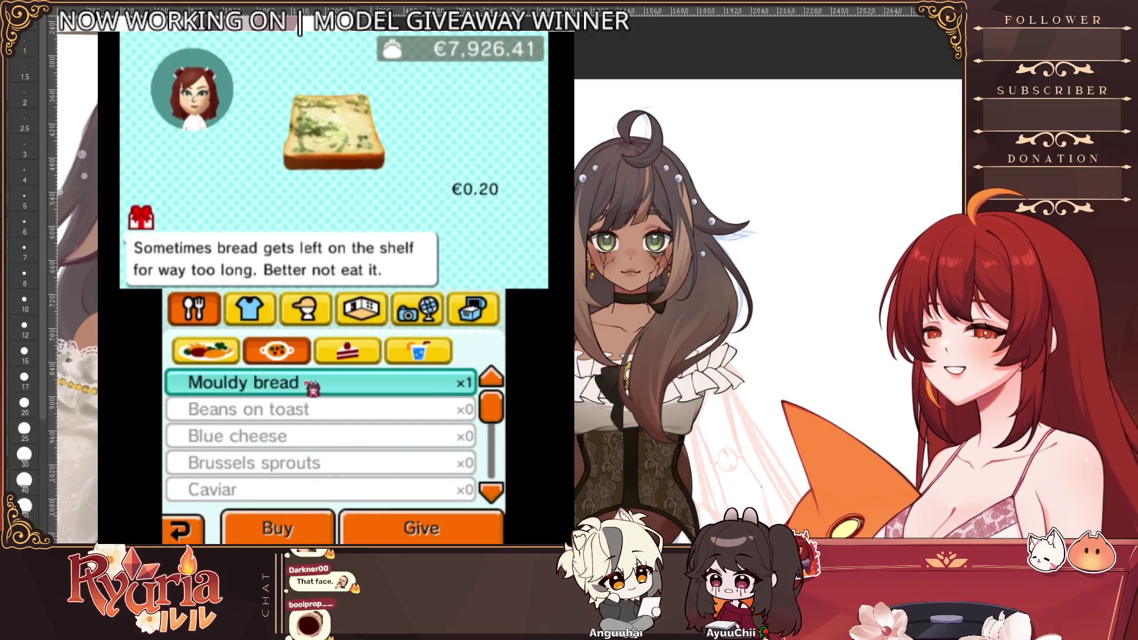
pyautogui.click(363, 356)
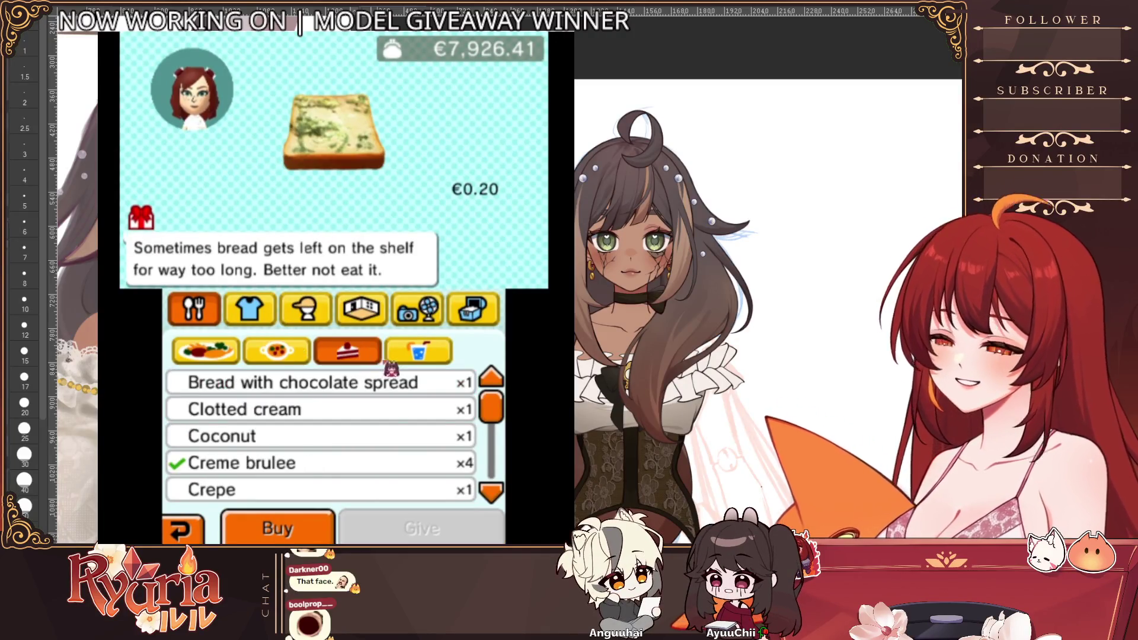
pyautogui.click(463, 408)
pyautogui.click(489, 464)
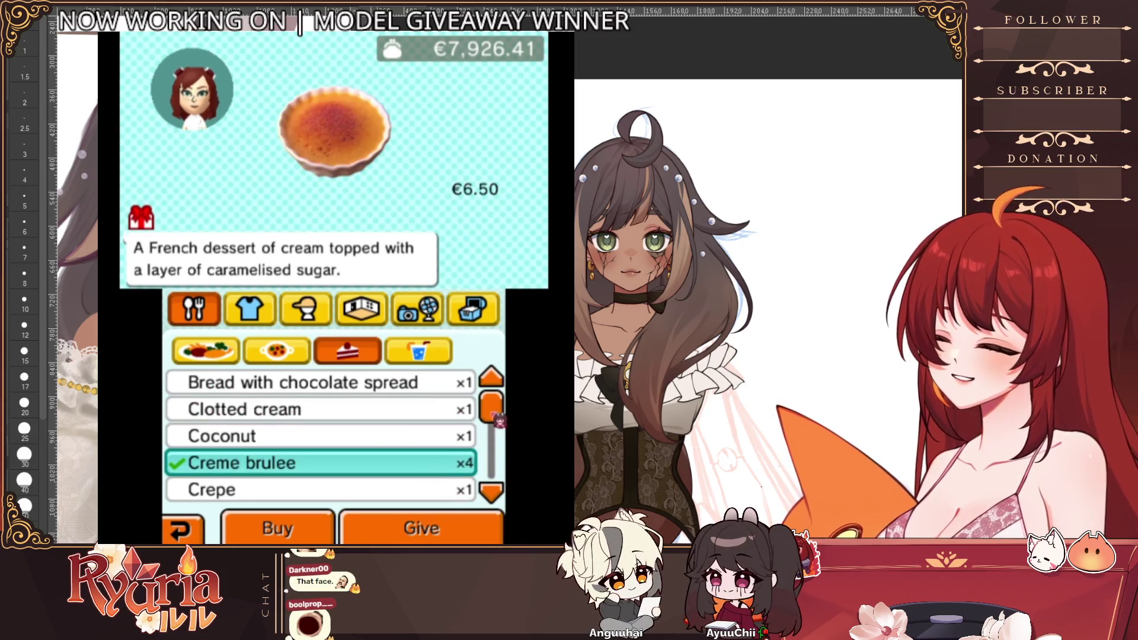
pyautogui.moveTo(499, 419); pyautogui.dragTo(489, 432)
# - Check Pear, Coconut and Bread with chocolate spread, leave the list, accept the reward and return to the building
pyautogui.click(266, 409)
pyautogui.click(277, 351)
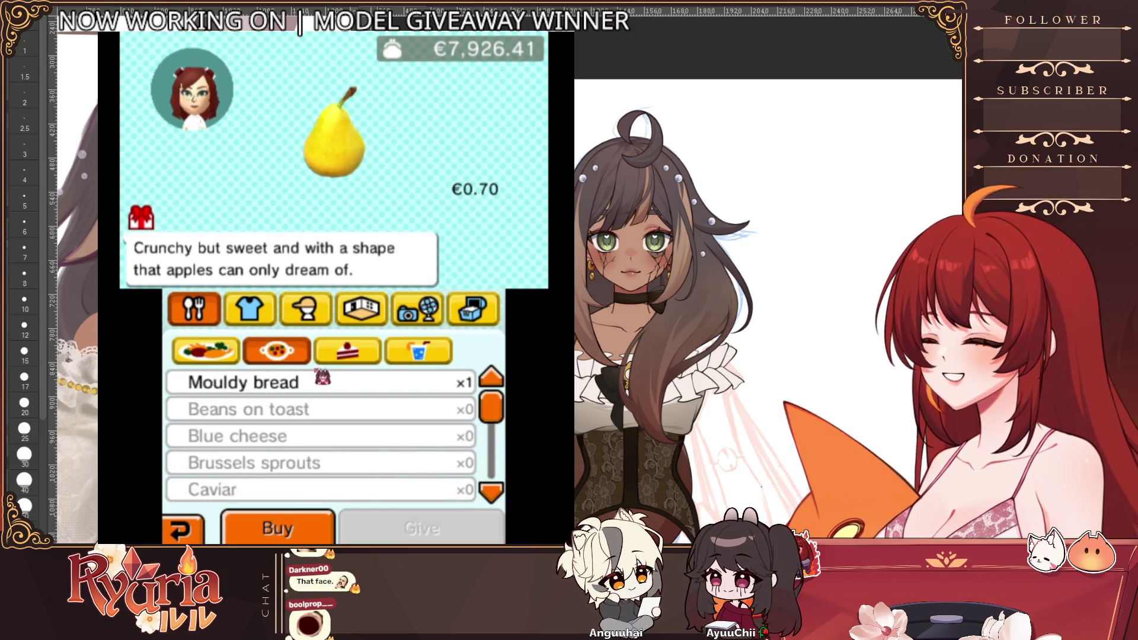
pyautogui.click(347, 352)
pyautogui.click(267, 436)
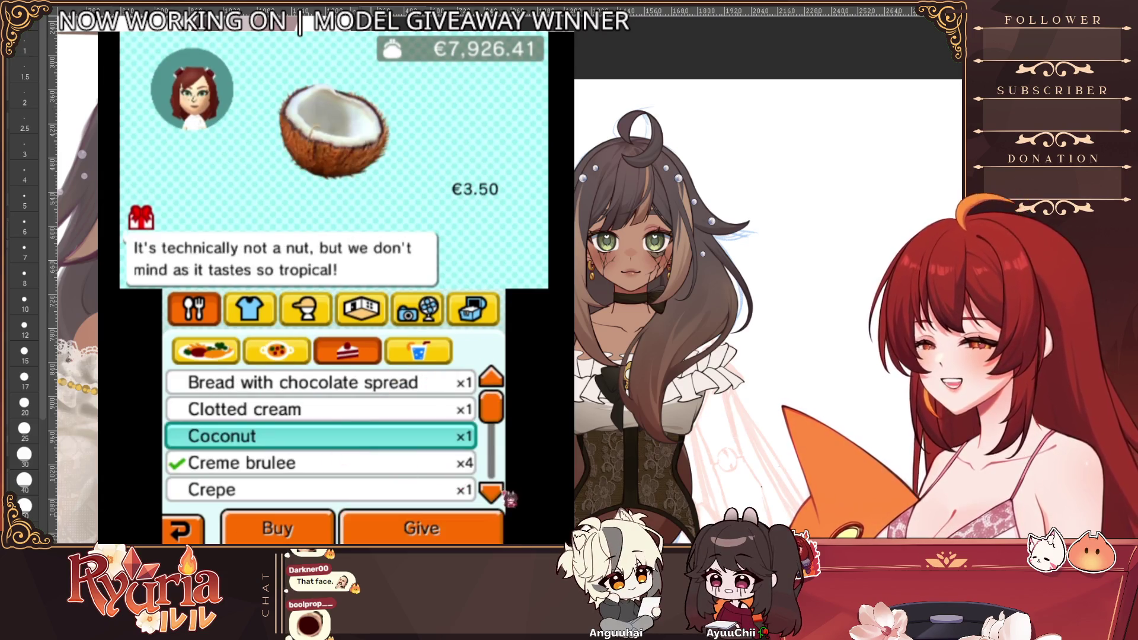
pyautogui.click(268, 383)
pyautogui.click(421, 528)
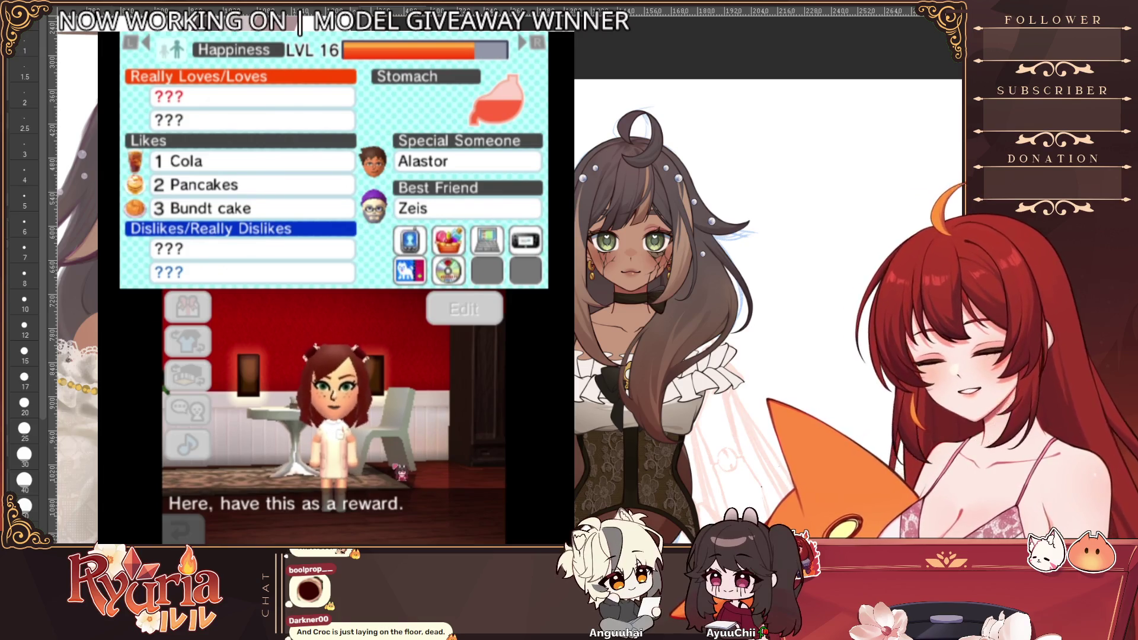
pyautogui.press('a')
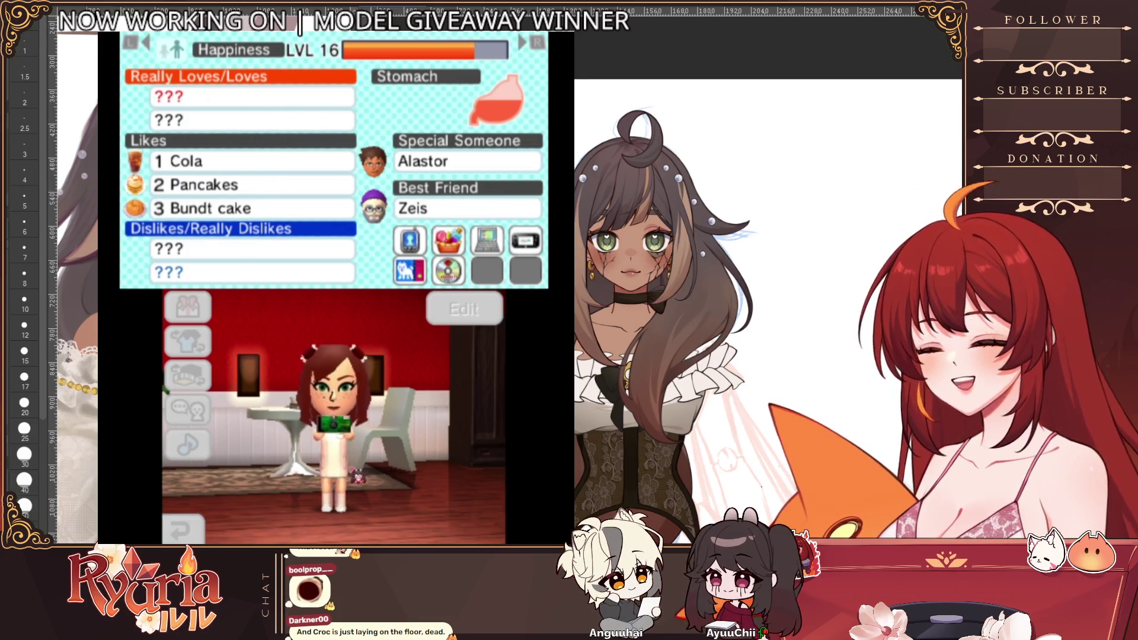
pyautogui.press('b')
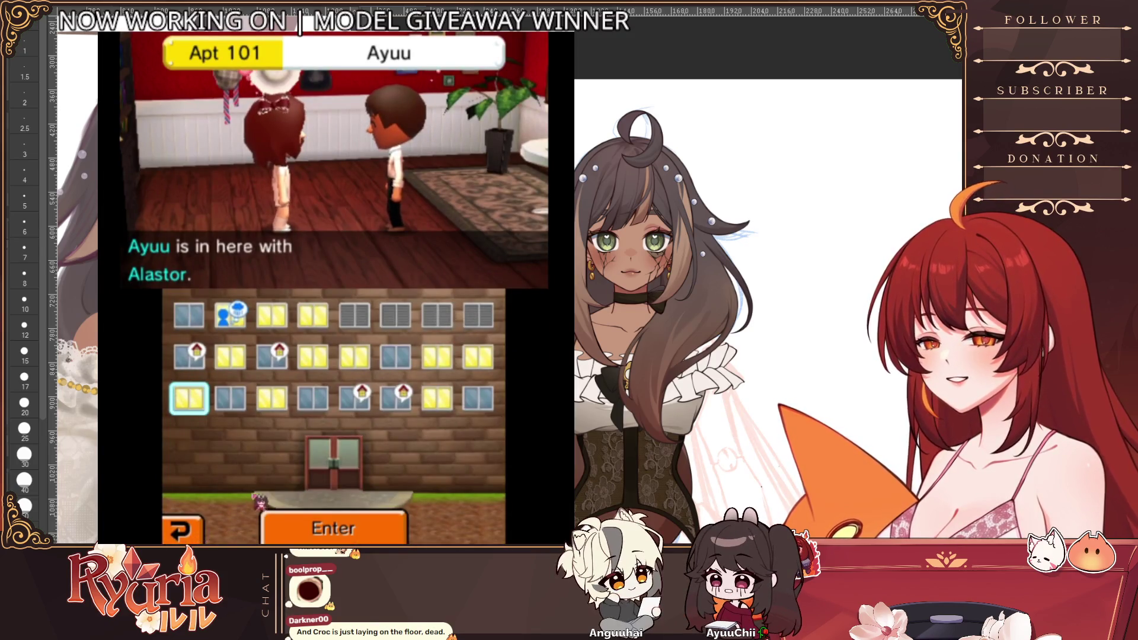
# - Switch between CROC's Apt 204 and Croco's Apt 103 a few times, then enter Apt 204
pyautogui.click(313, 357)
pyautogui.click(271, 397)
pyautogui.click(312, 357)
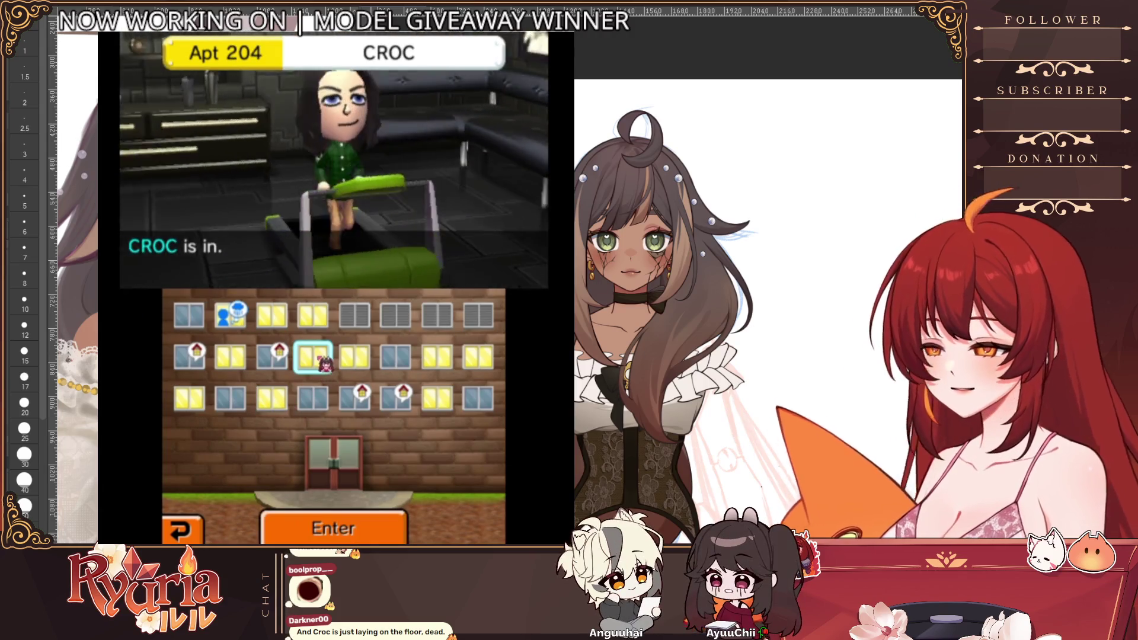
pyautogui.click(271, 397)
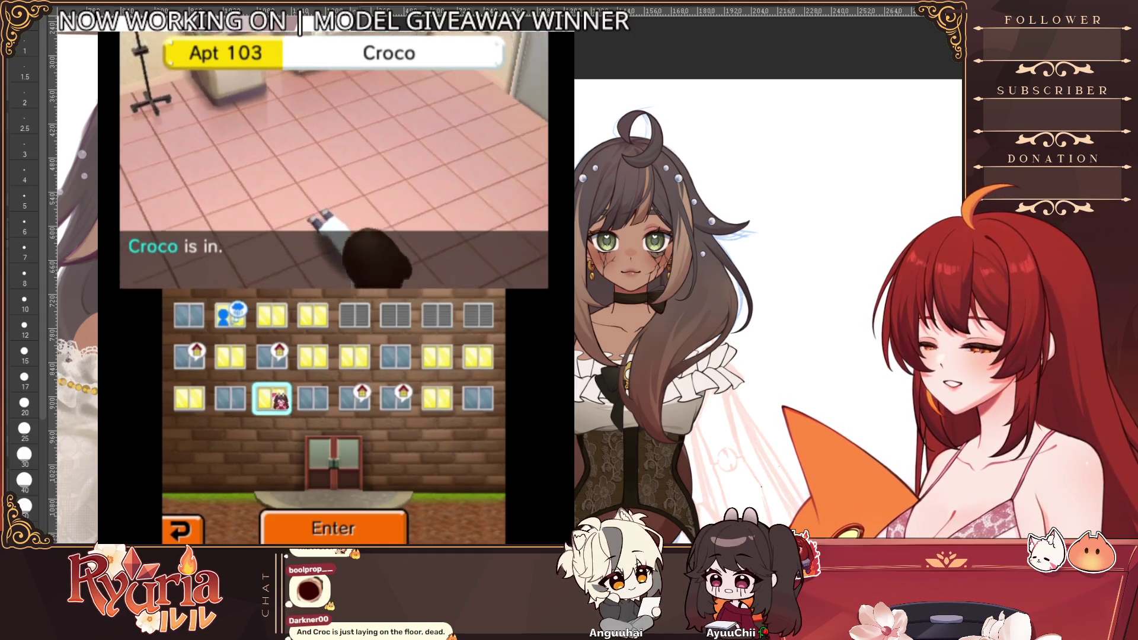
pyautogui.click(311, 357)
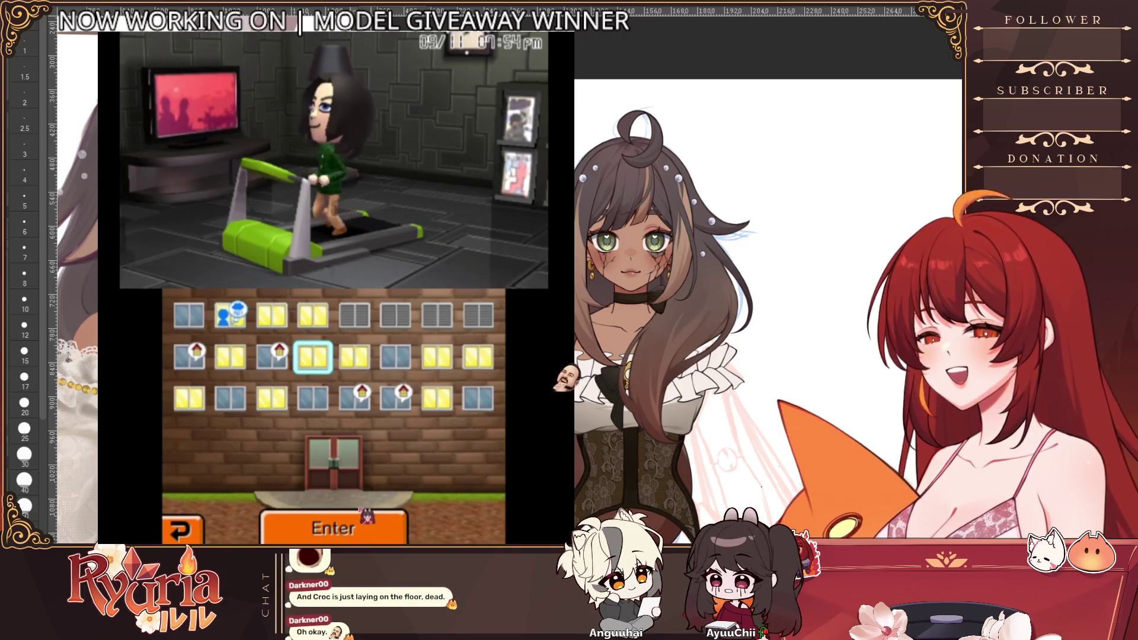
pyautogui.click(359, 535)
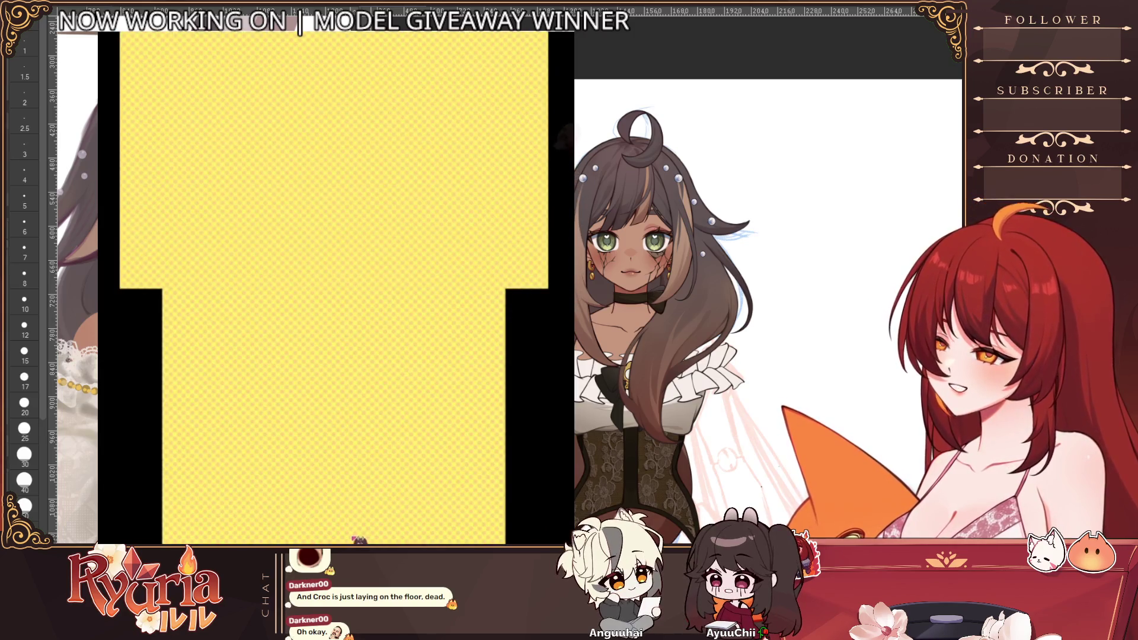
# - Check CROC's relationships, then give him the Mouldy bread and dismiss his reaction
pyautogui.press('w')
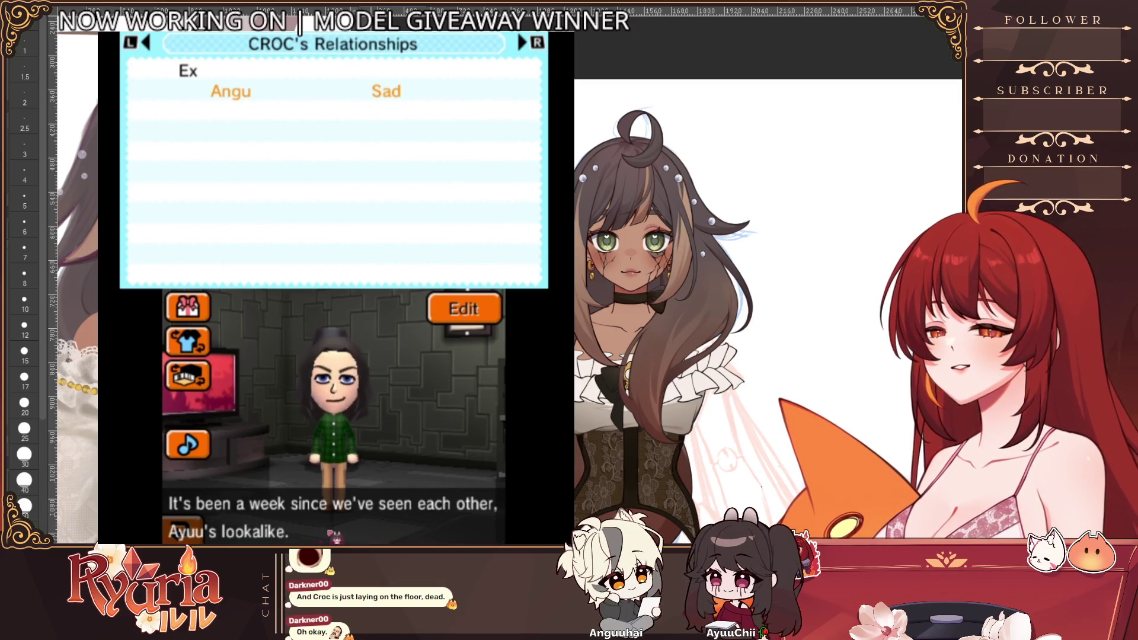
pyautogui.click(181, 531)
pyautogui.click(187, 307)
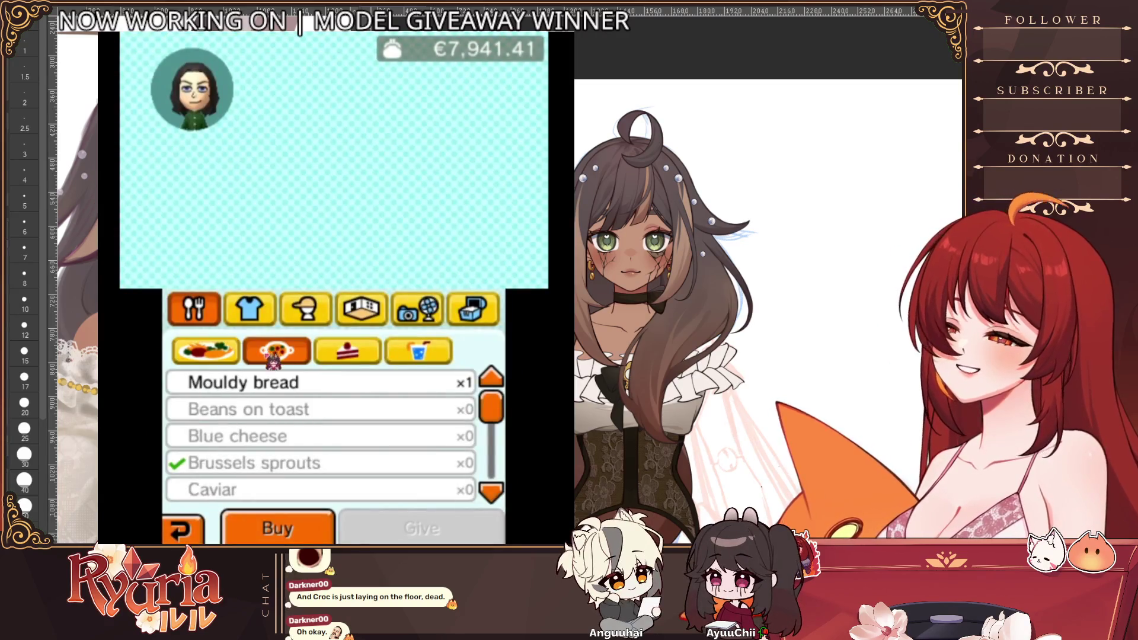
pyautogui.click(285, 382)
pyautogui.click(421, 528)
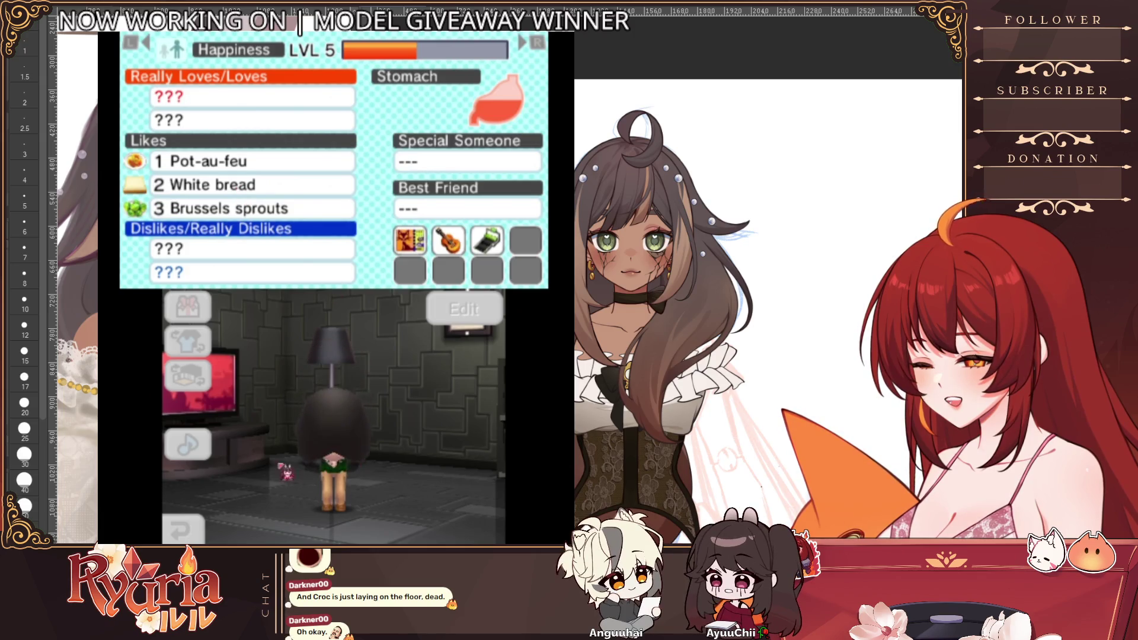
pyautogui.click(275, 448)
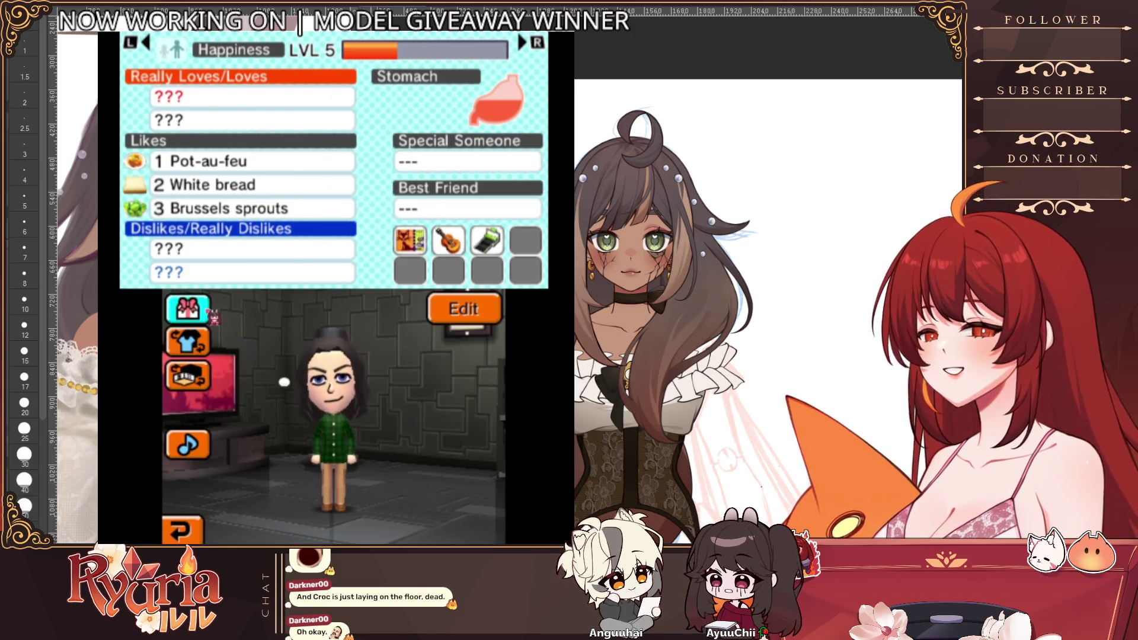
# - From the dessert tab, browse Clotted cream, Coconut and Crepe, then give CROC the Creme brulee
pyautogui.click(205, 312)
pyautogui.click(347, 350)
pyautogui.click(337, 384)
pyautogui.click(336, 408)
pyautogui.click(382, 463)
pyautogui.click(395, 435)
pyautogui.click(432, 522)
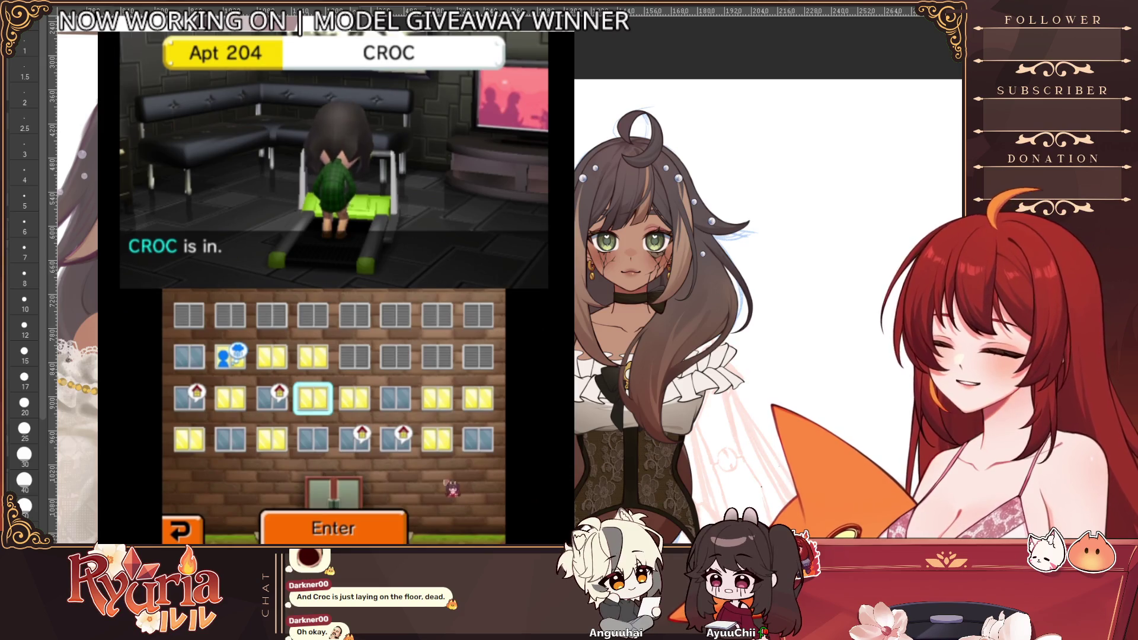
# - Move across apartments 201-203, enter Myu's Apt 105 and call Myu
pyautogui.press('Left')
pyautogui.press('Left')
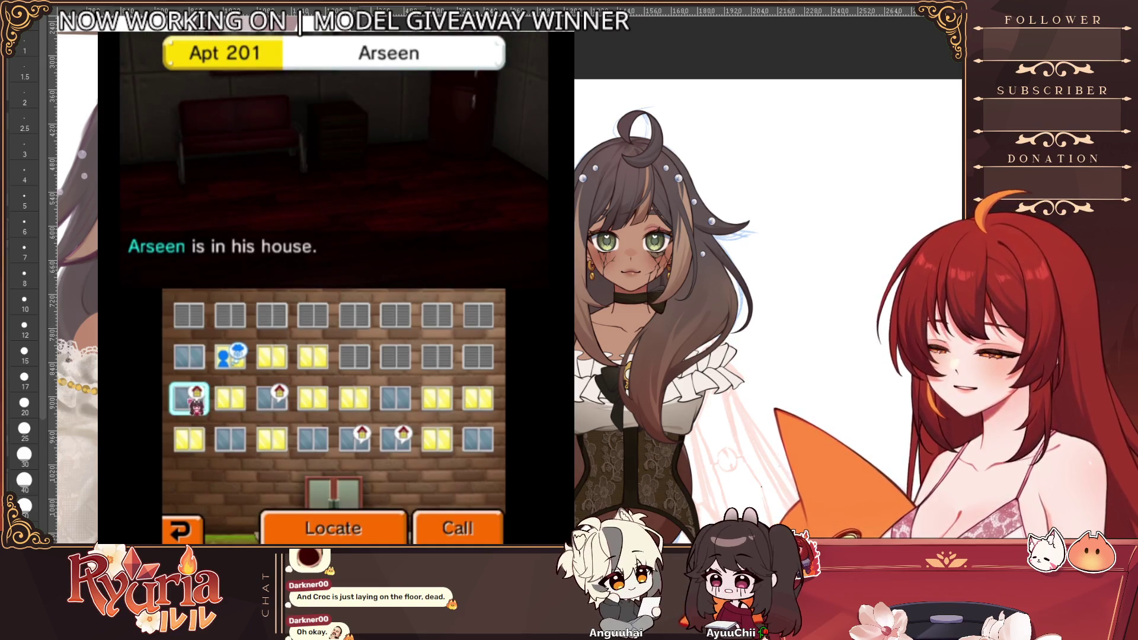
pyautogui.press('Right')
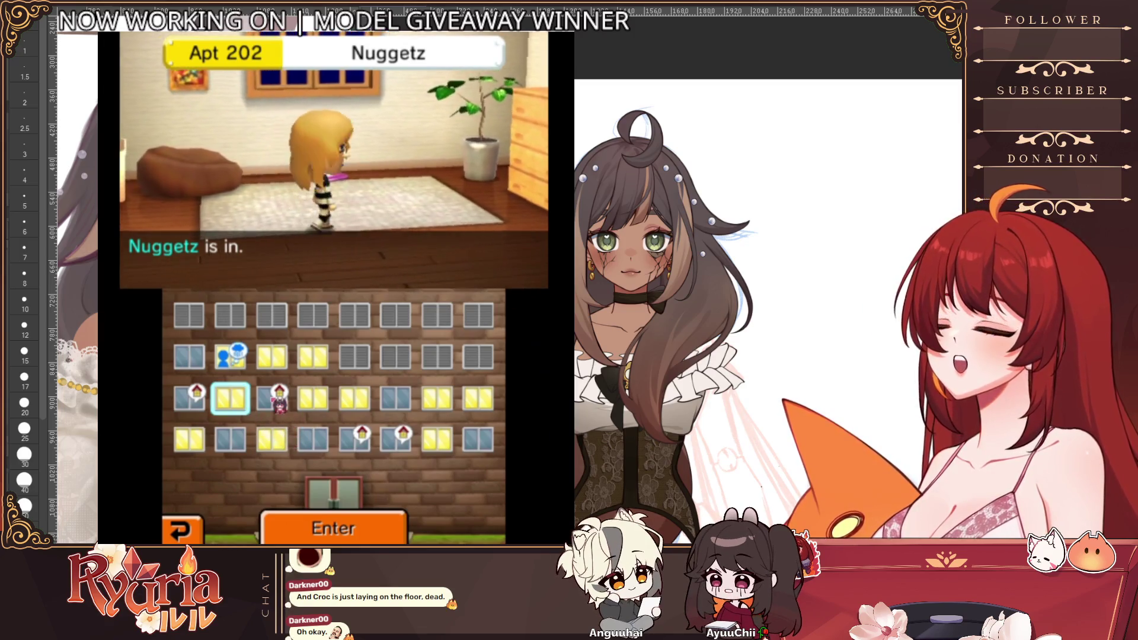
pyautogui.press('Right')
pyautogui.click(354, 439)
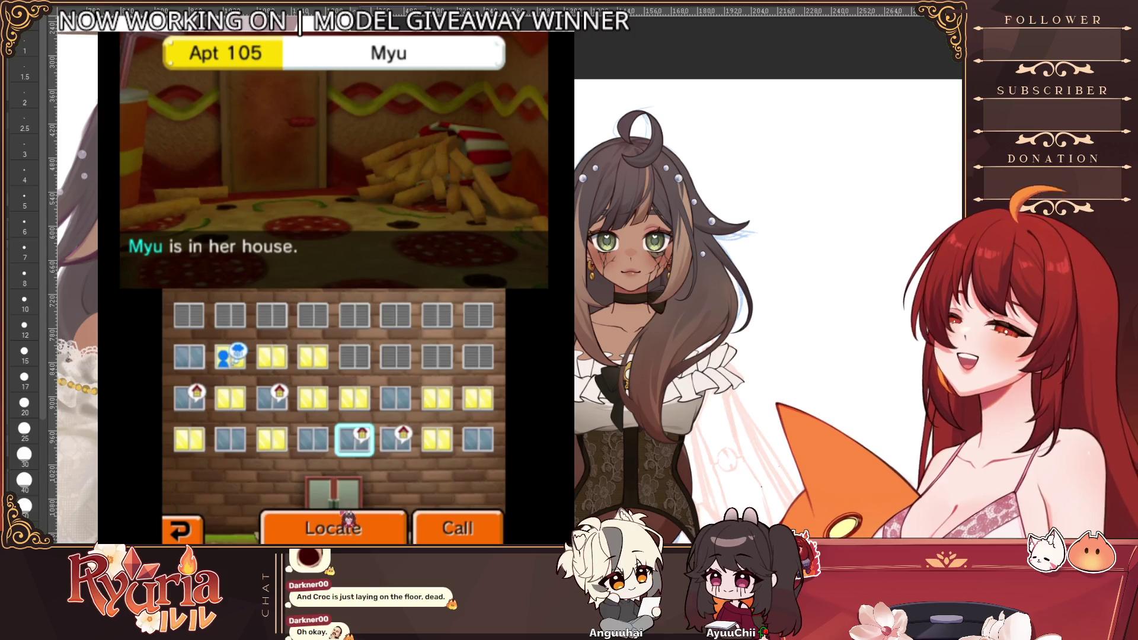
pyautogui.click(354, 439)
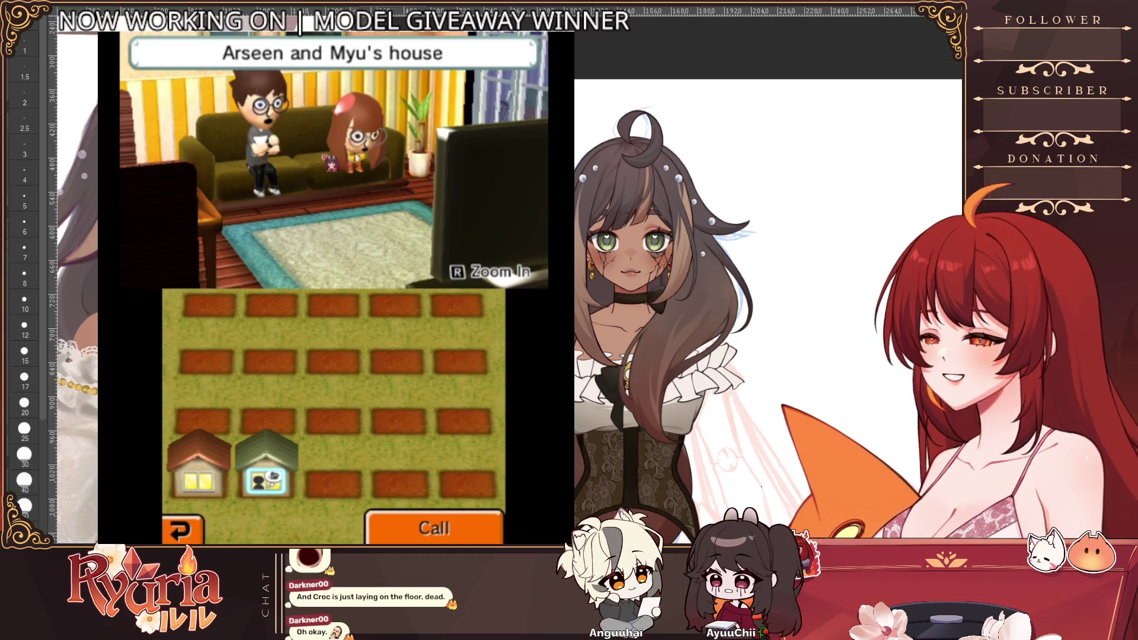
pyautogui.click(427, 525)
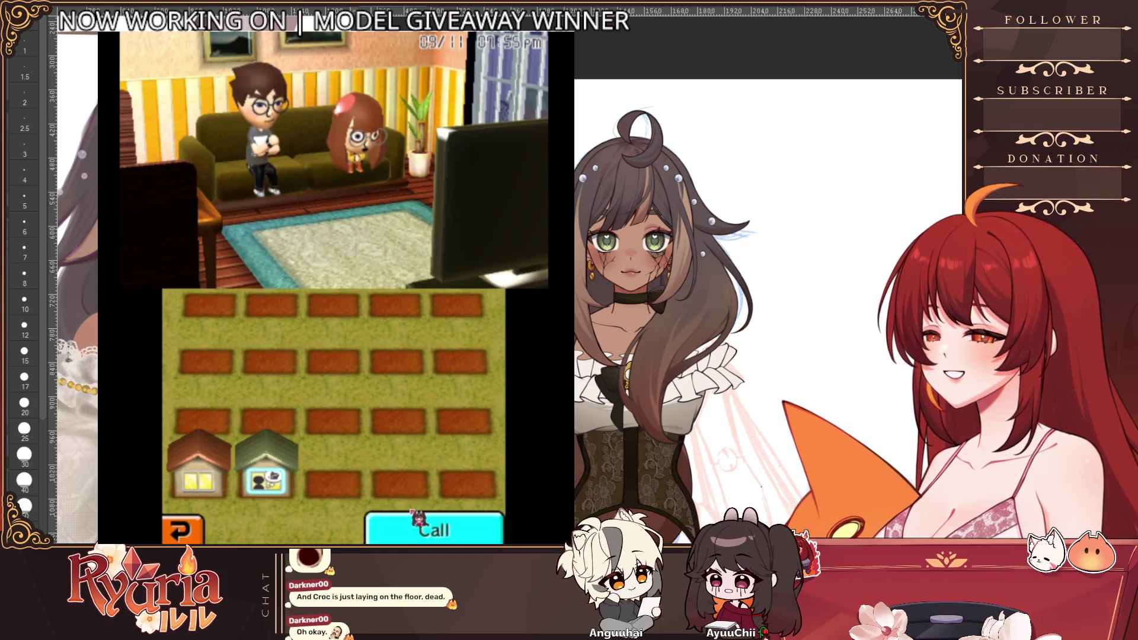
pyautogui.click(404, 361)
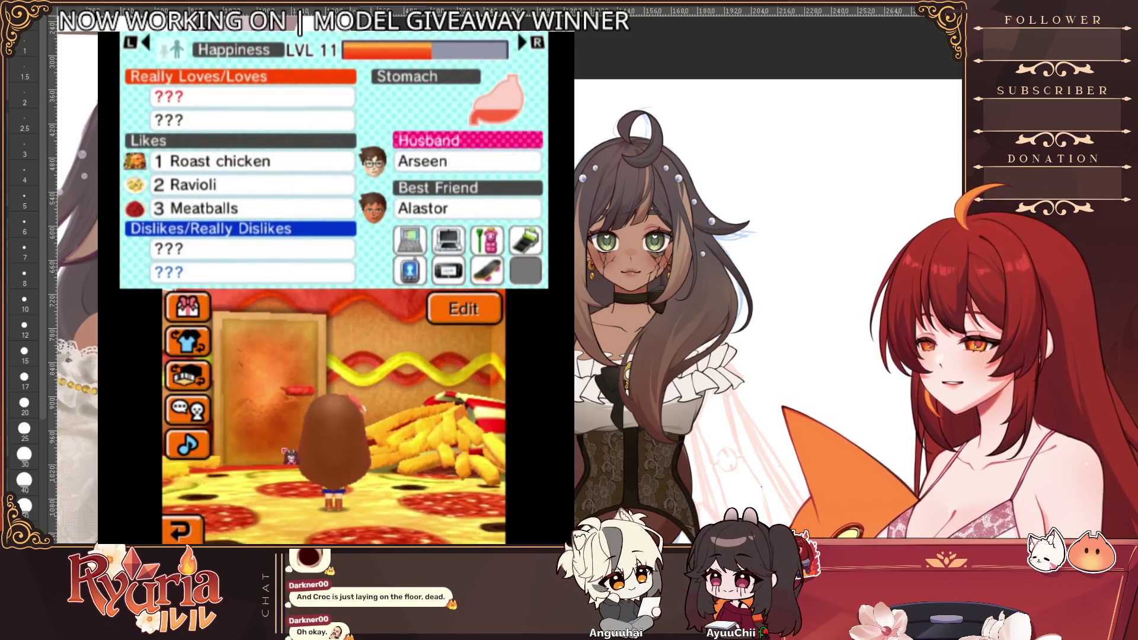
# - Review Myu's relationships and profile, leave the house and move to the Mii Apartments on the map
pyautogui.press('w')
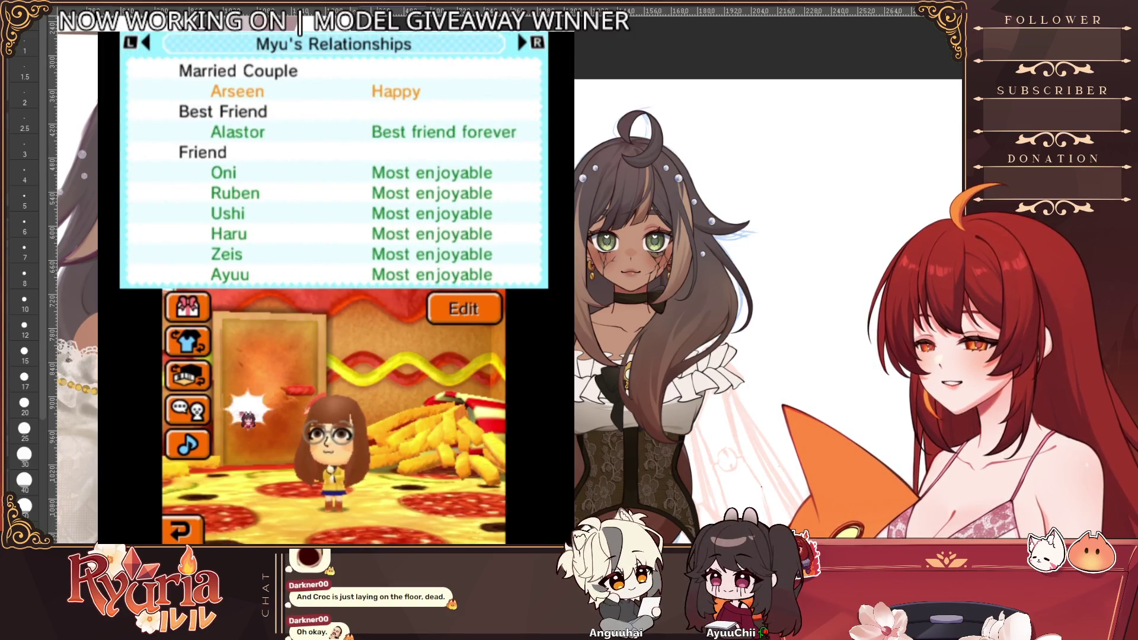
pyautogui.press('Down')
pyautogui.press('q')
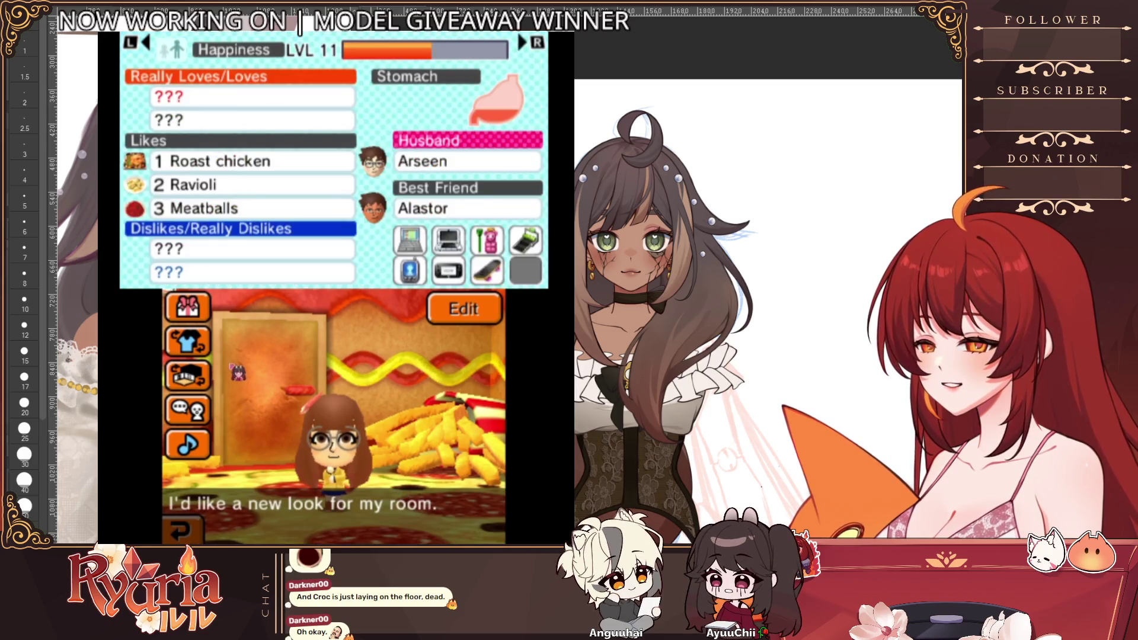
pyautogui.press('s')
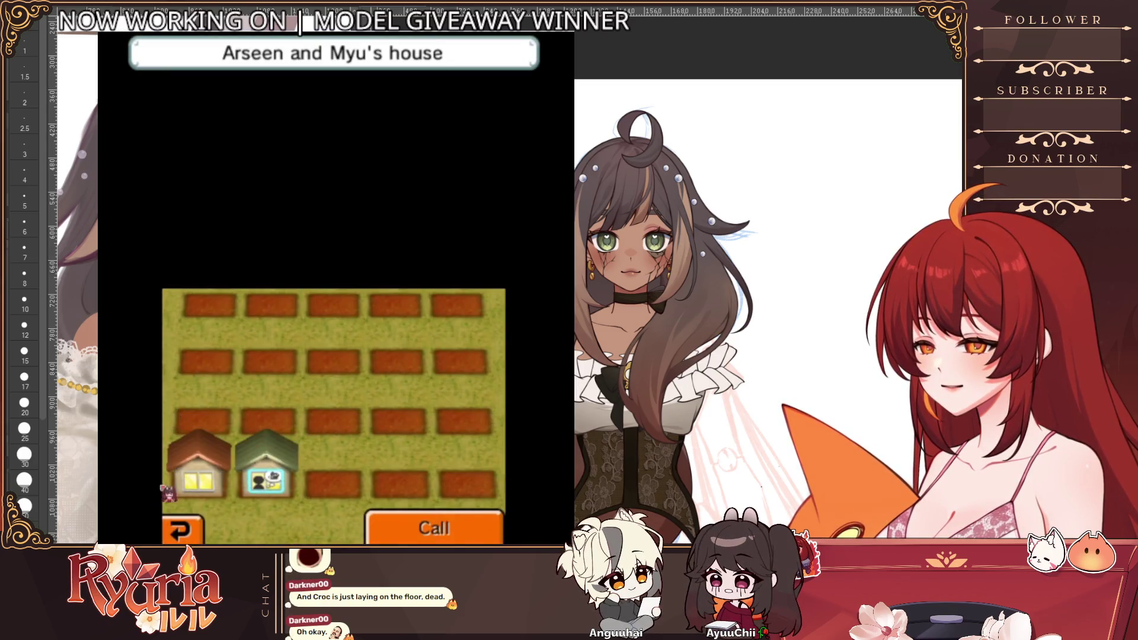
pyautogui.press('a')
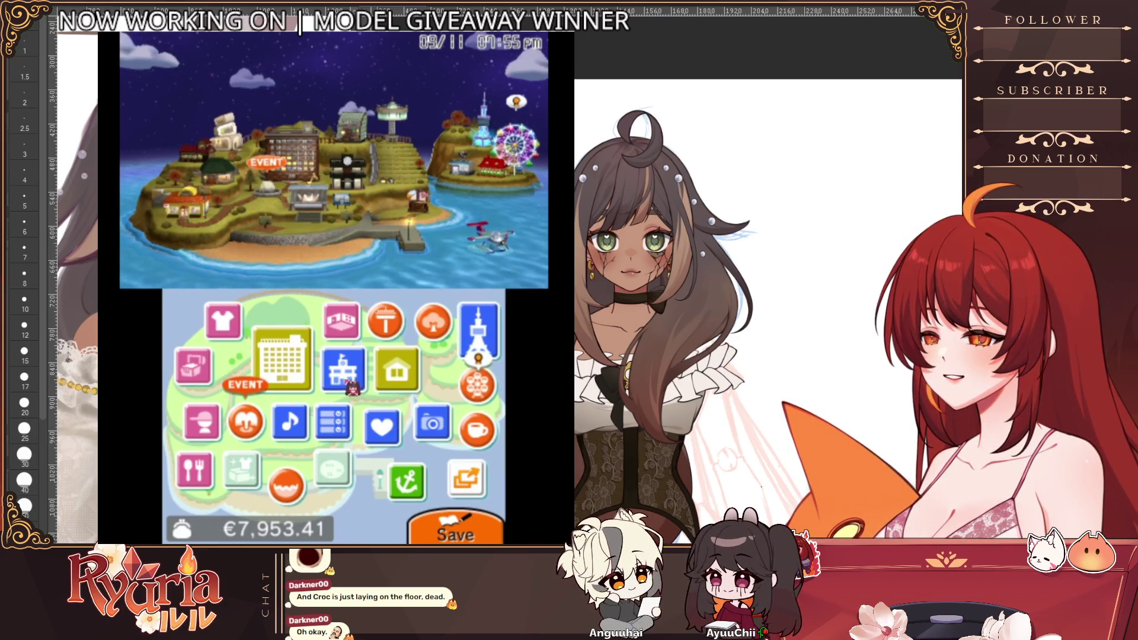
pyautogui.press('Left')
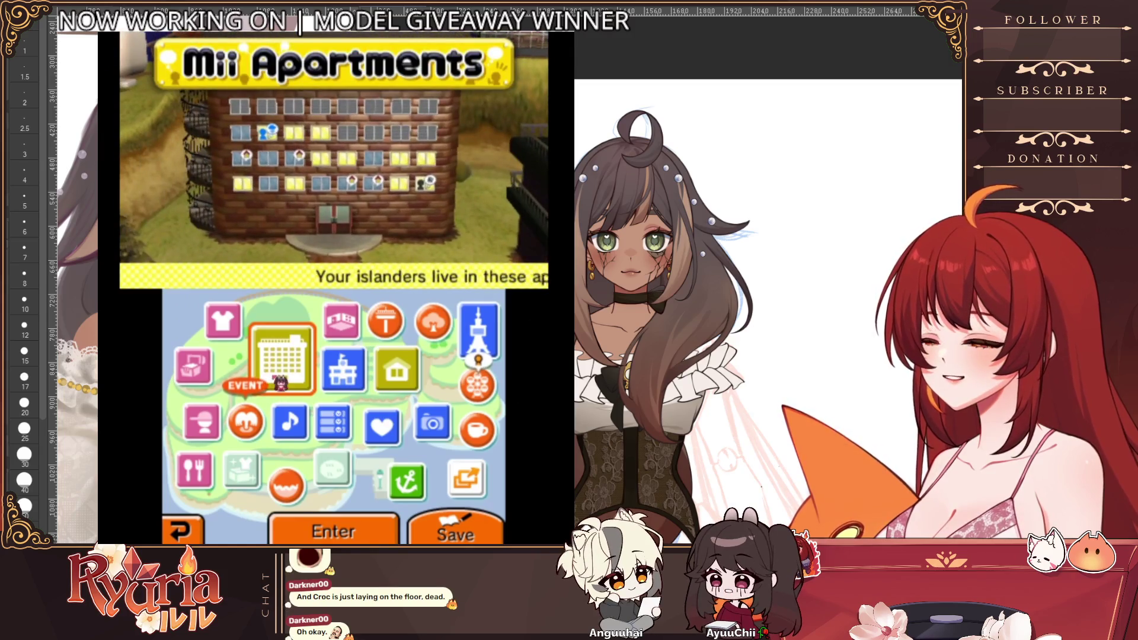
# - Enter the Mii Apartments, visit Ruben in Apt 108, talk to him and re-enter his room
pyautogui.press('Return')
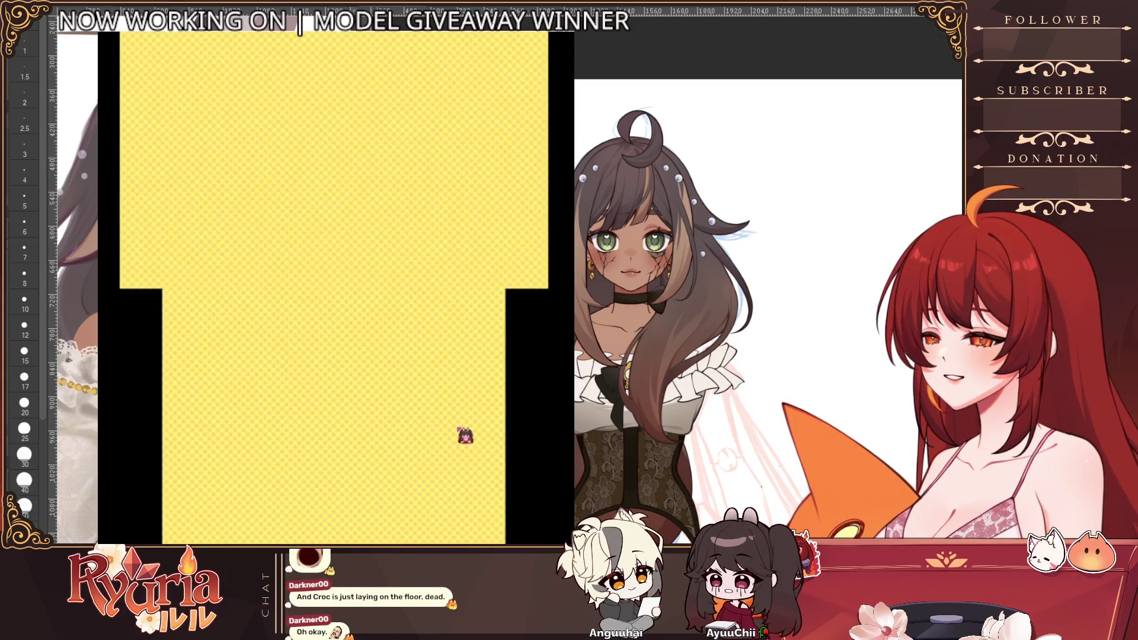
pyautogui.click(472, 431)
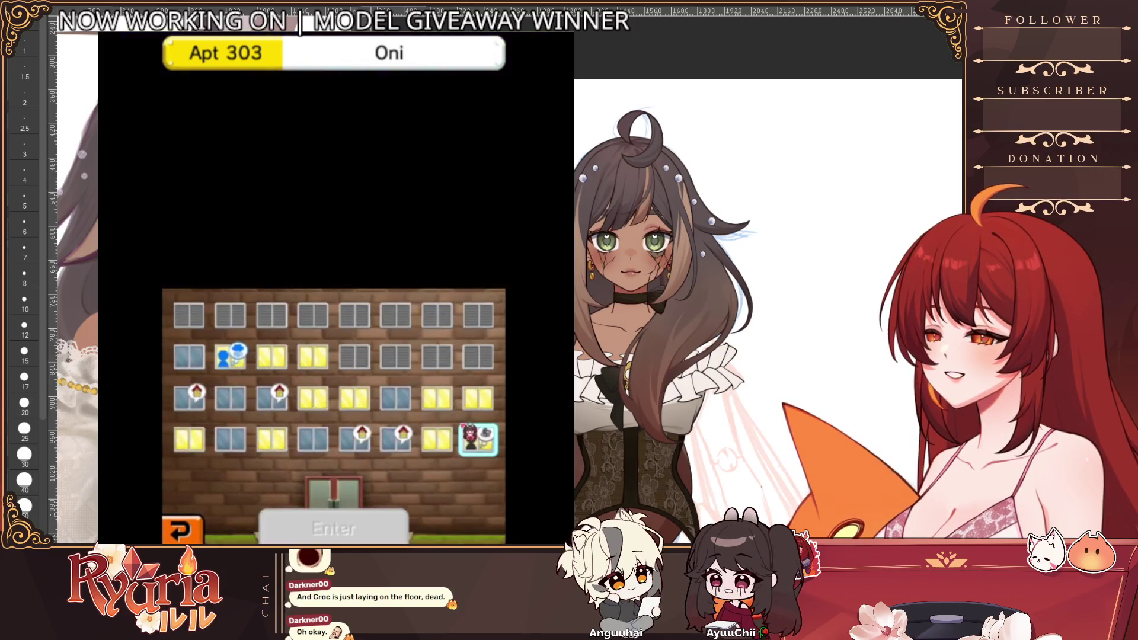
pyautogui.click(365, 525)
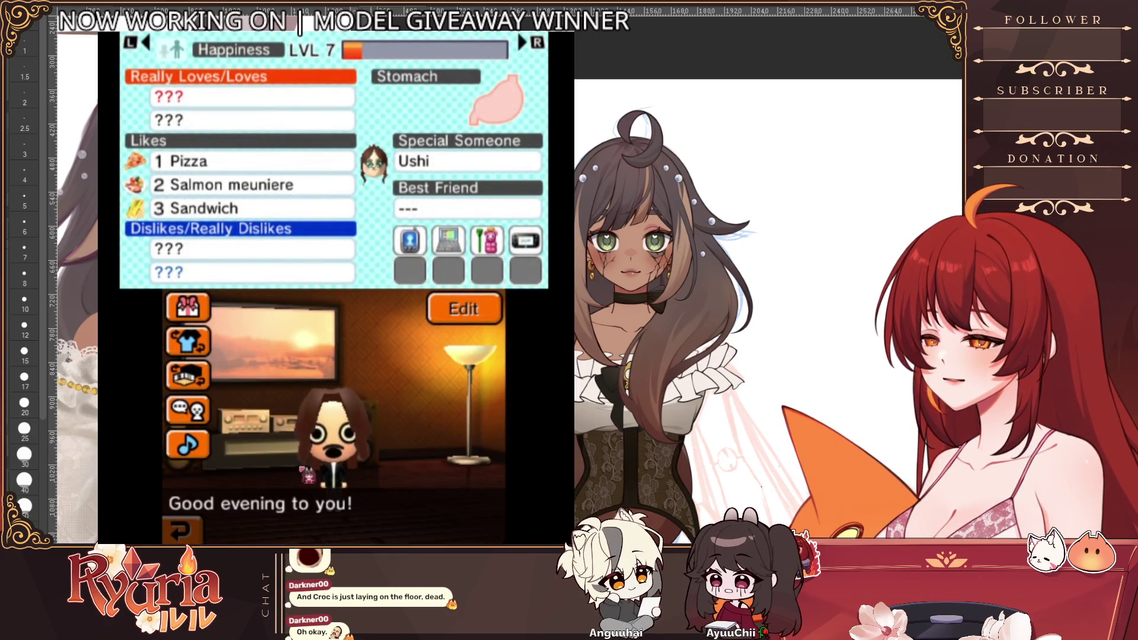
pyautogui.click(302, 410)
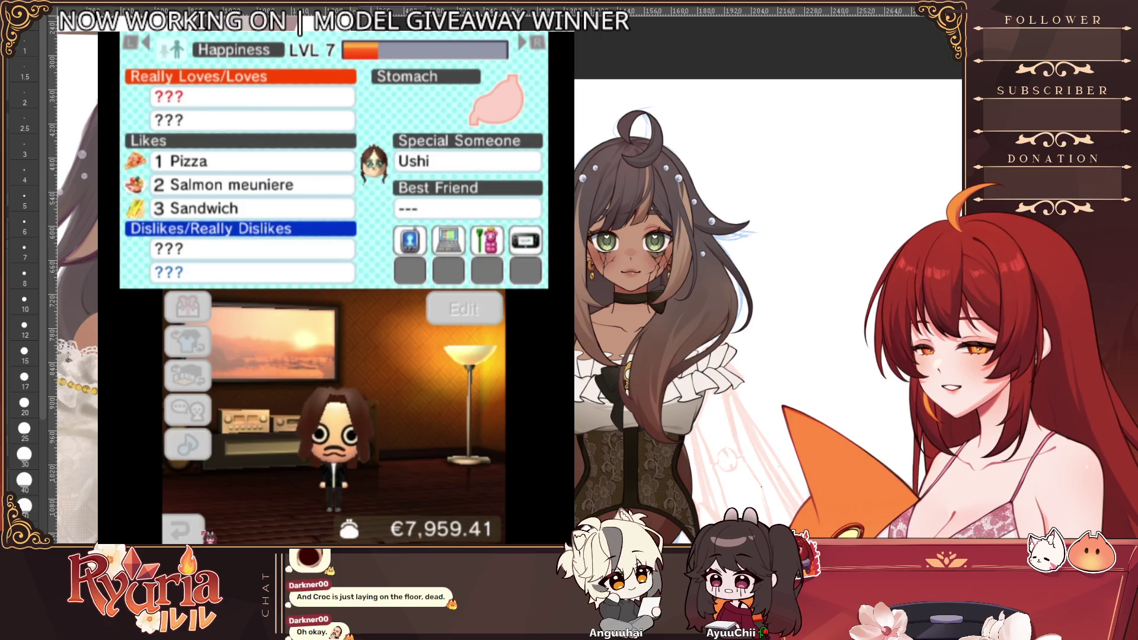
pyautogui.click(204, 535)
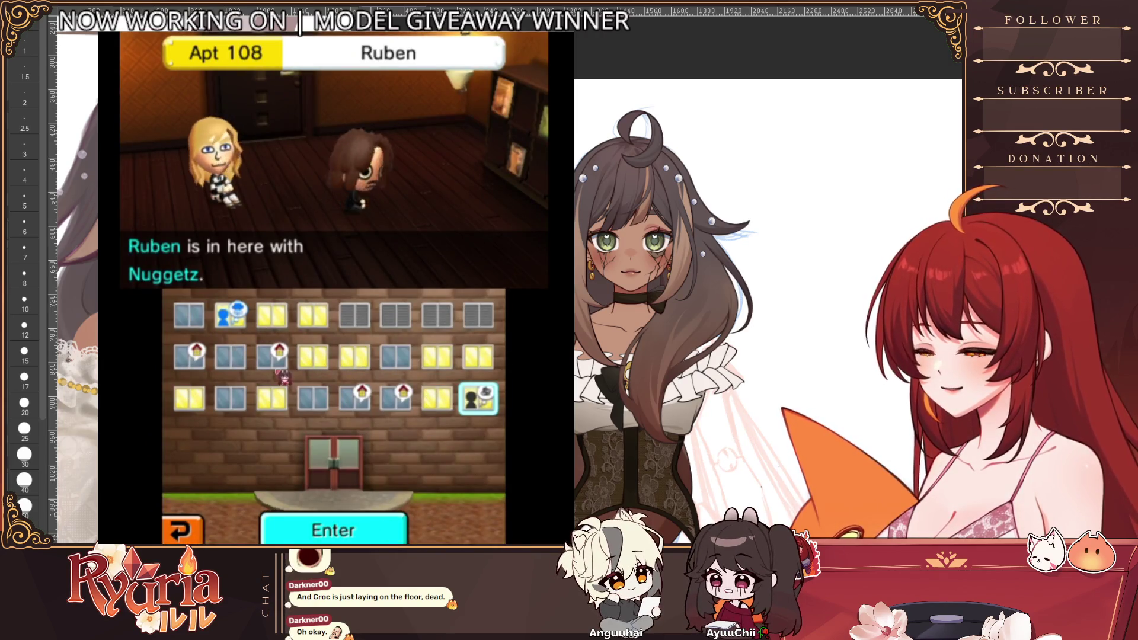
pyautogui.press('a')
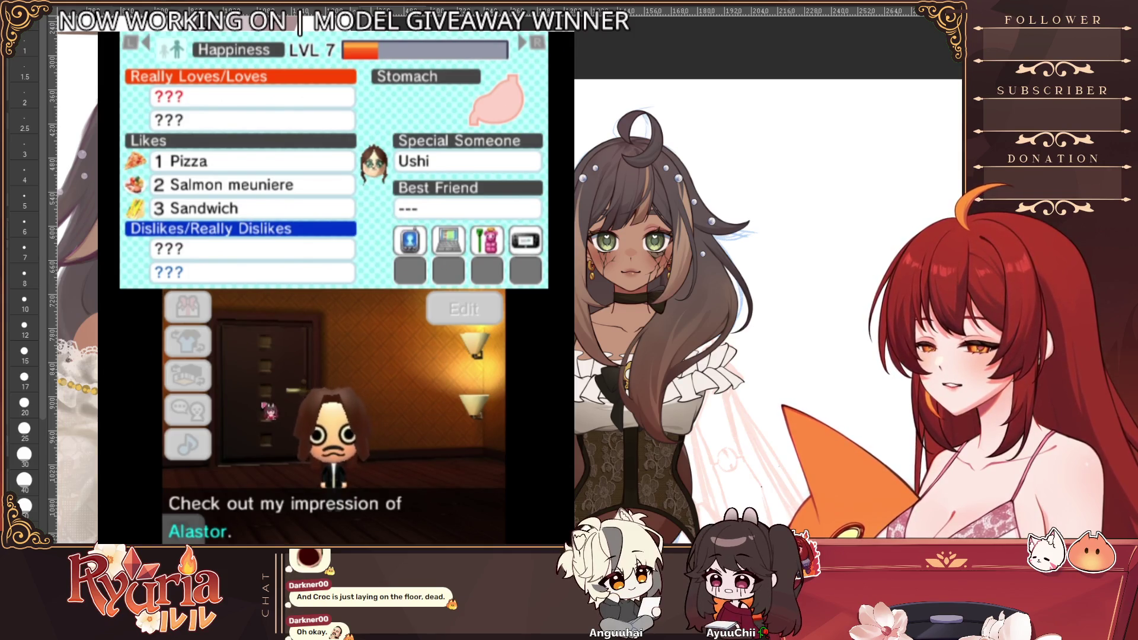
# - Listen to Ruben's impression, answer 'That was great!' and accept his reward
pyautogui.click(436, 387)
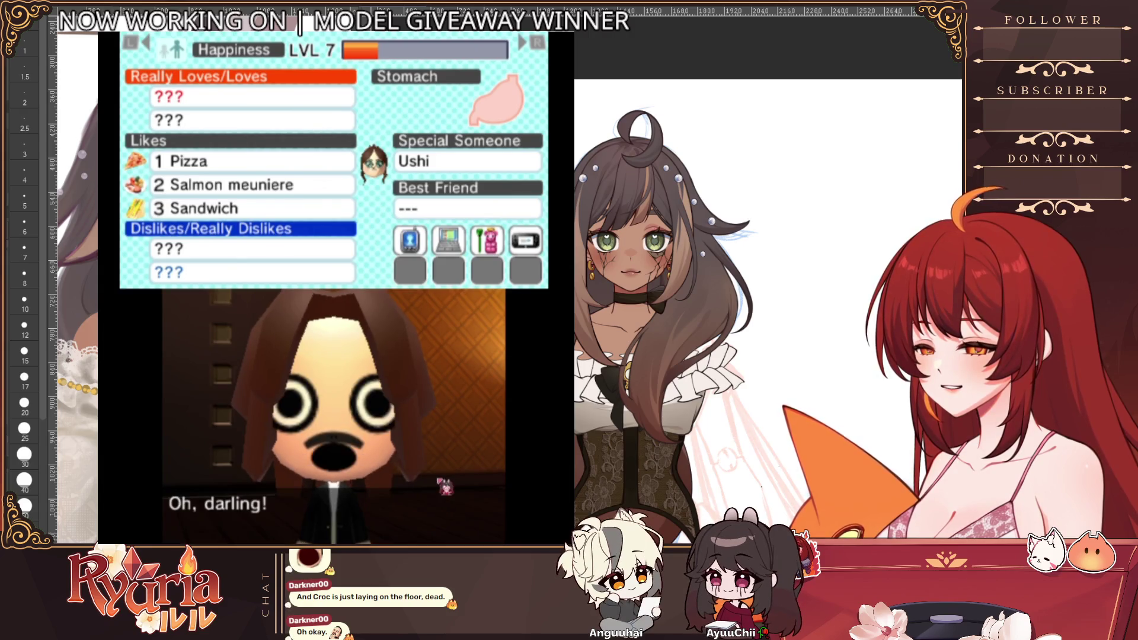
pyautogui.click(445, 487)
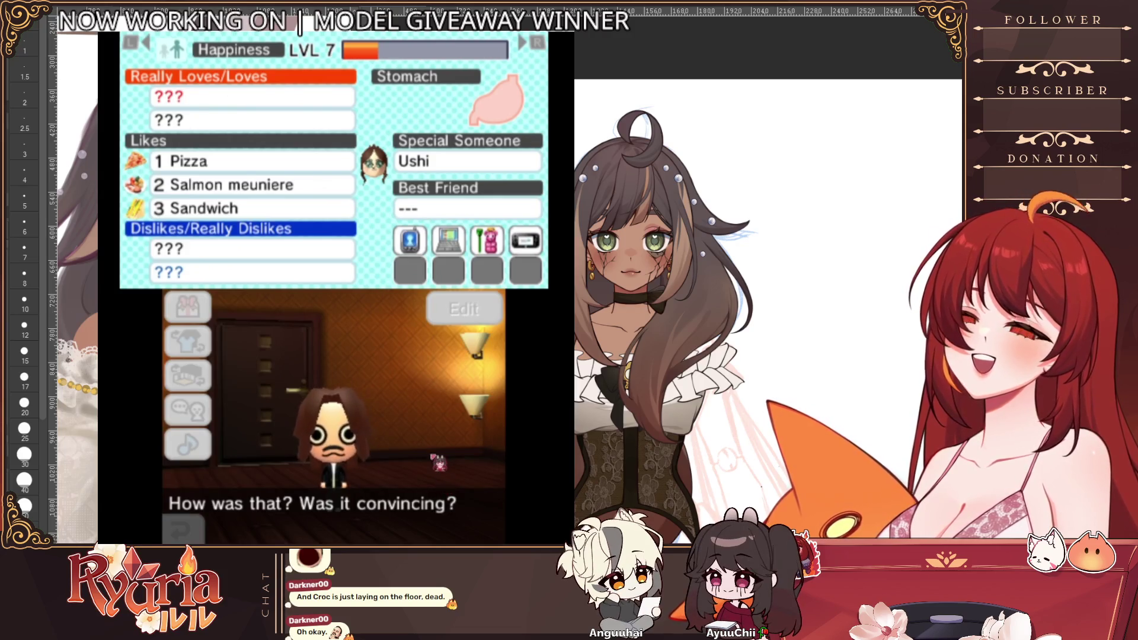
pyautogui.click(462, 387)
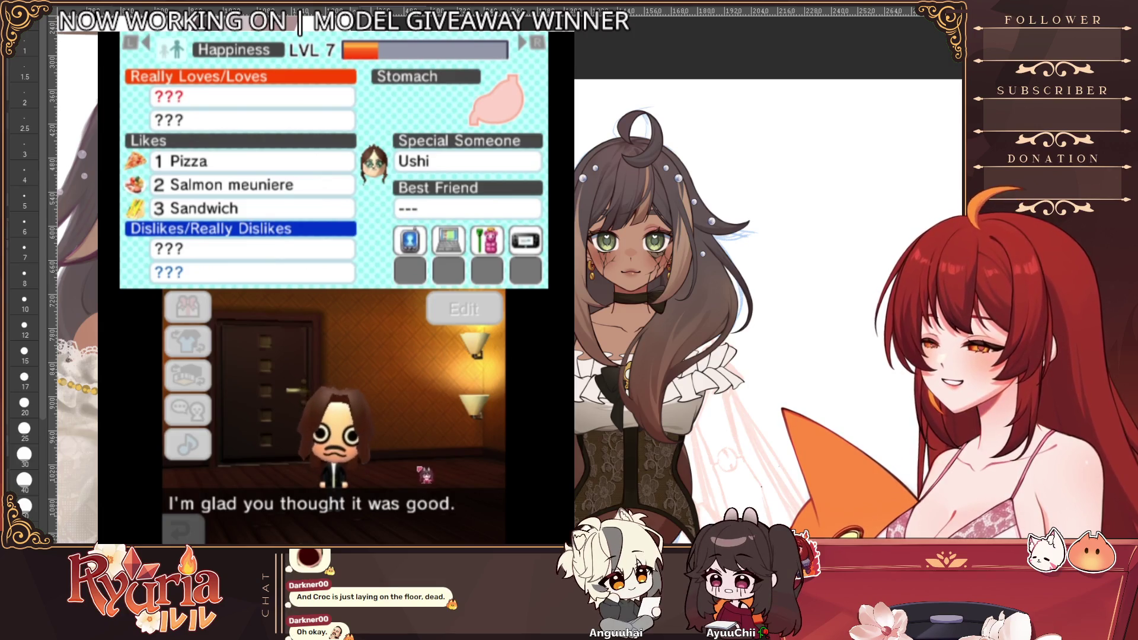
pyautogui.click(421, 479)
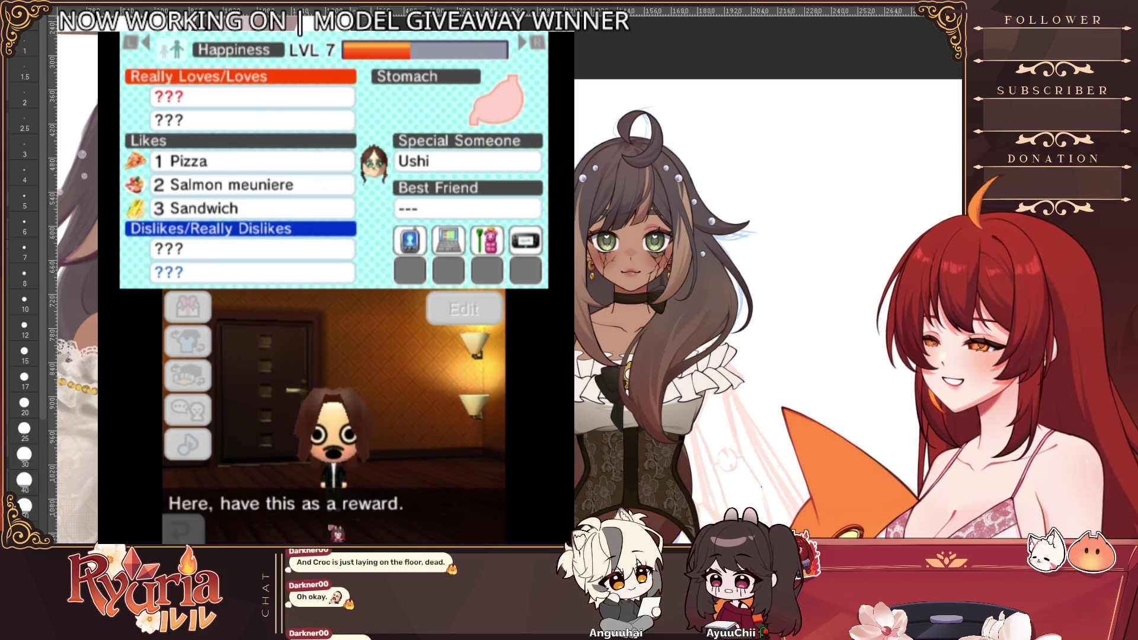
pyautogui.click(281, 503)
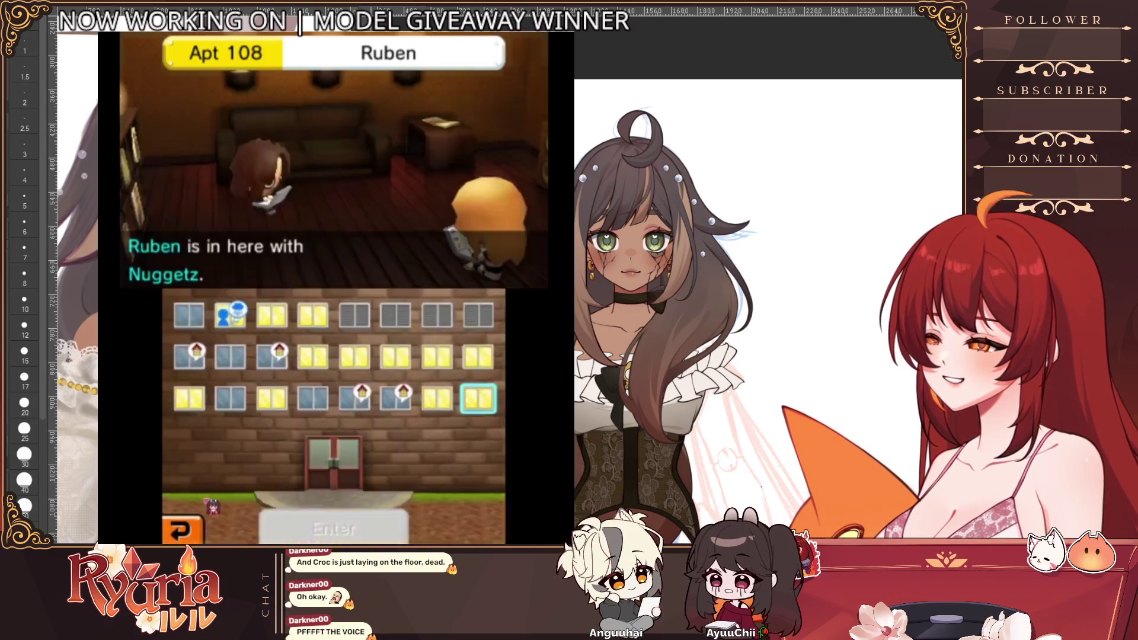
# - Check apartments 101, 203, 104 and 105, then leave the apartment building
pyautogui.click(214, 401)
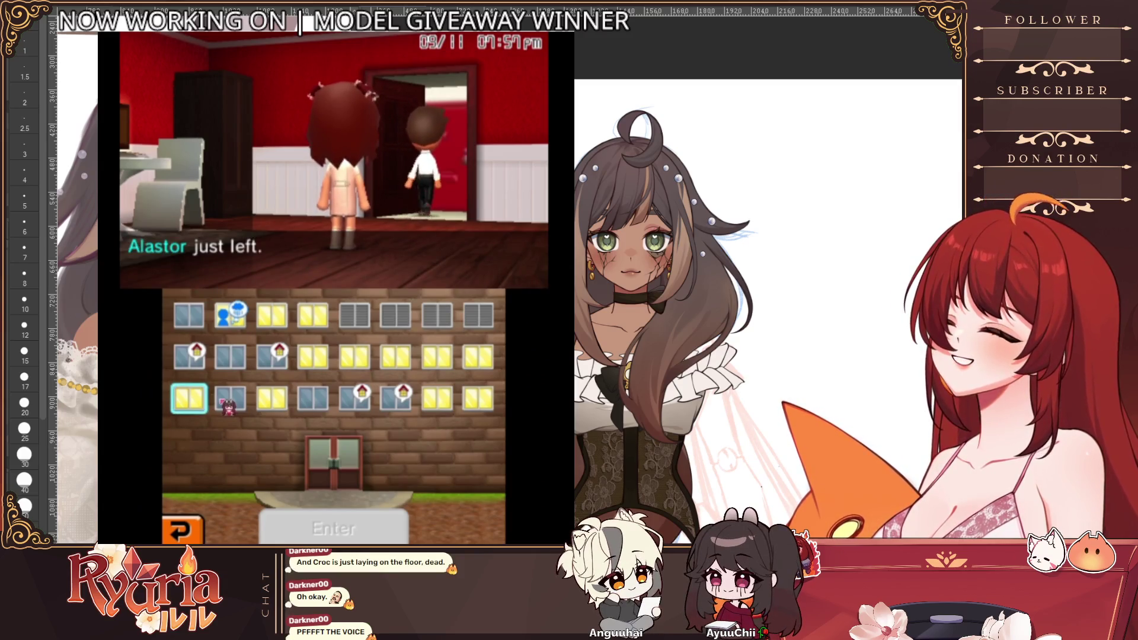
pyautogui.click(281, 372)
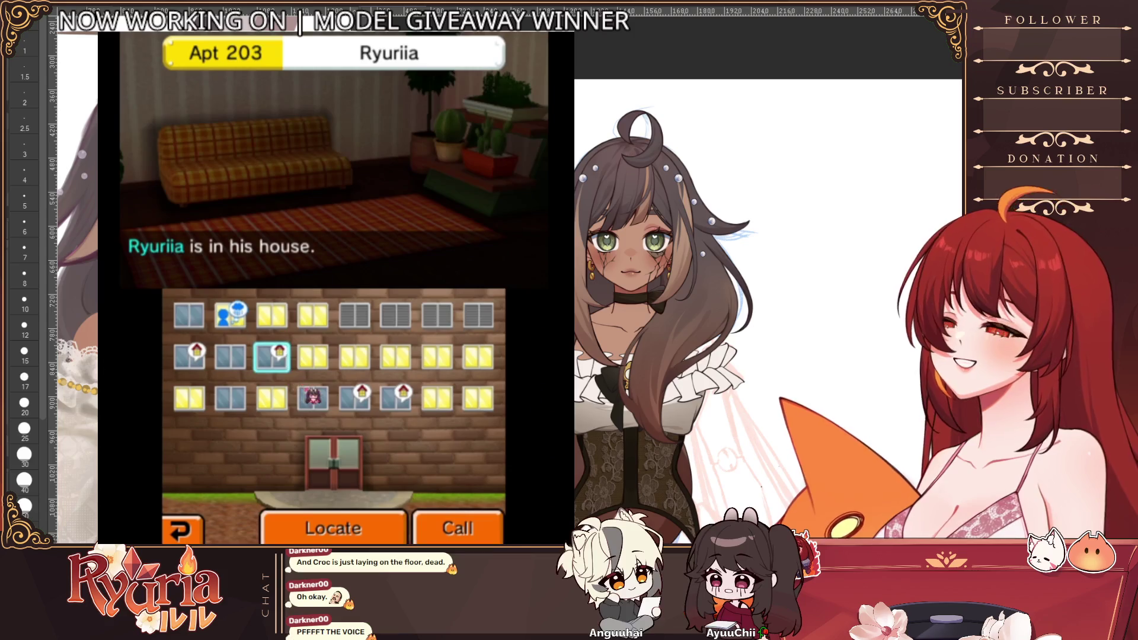
pyautogui.click(314, 399)
pyautogui.click(353, 398)
pyautogui.click(332, 527)
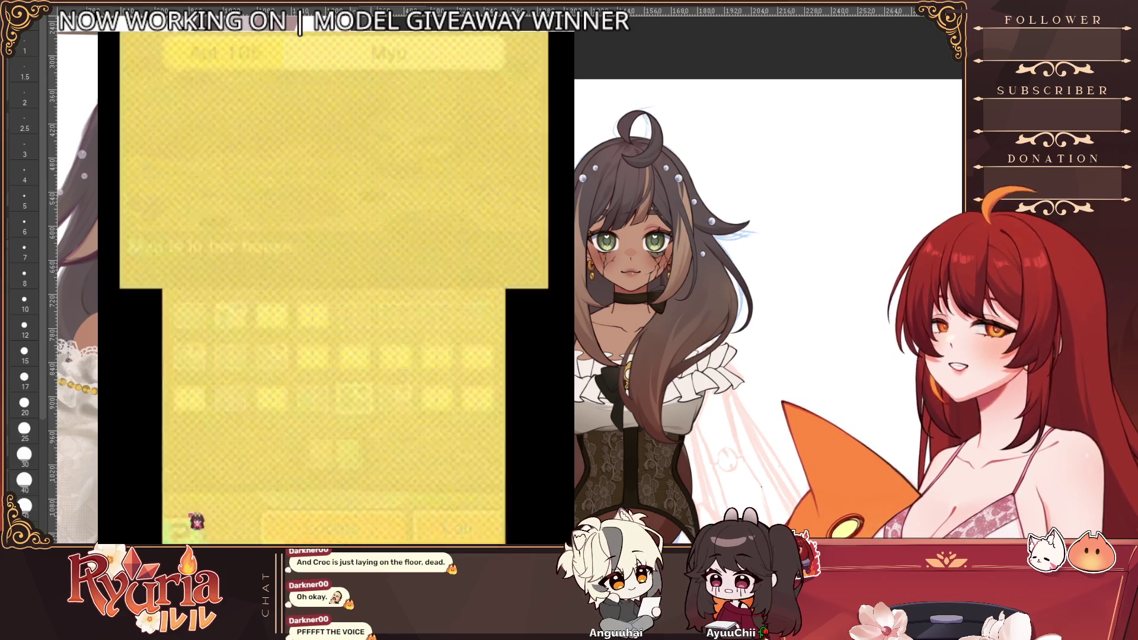
# - Save the game's progress, decline to continue and return to the title screen
pyautogui.click(405, 525)
pyautogui.click(390, 523)
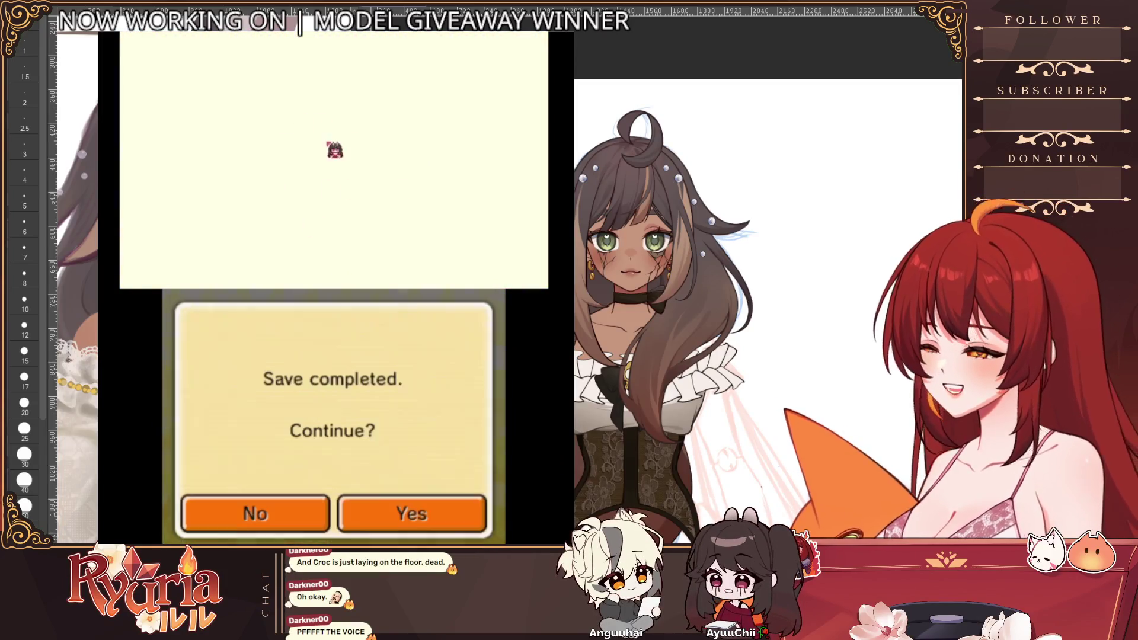
pyautogui.click(308, 512)
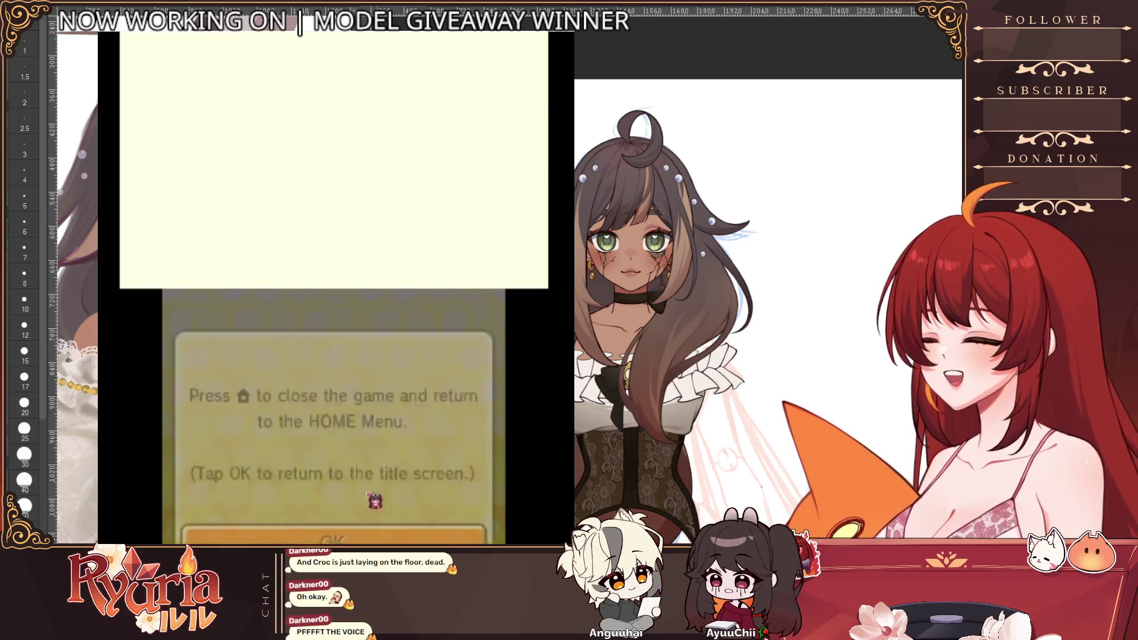
pyautogui.click(382, 507)
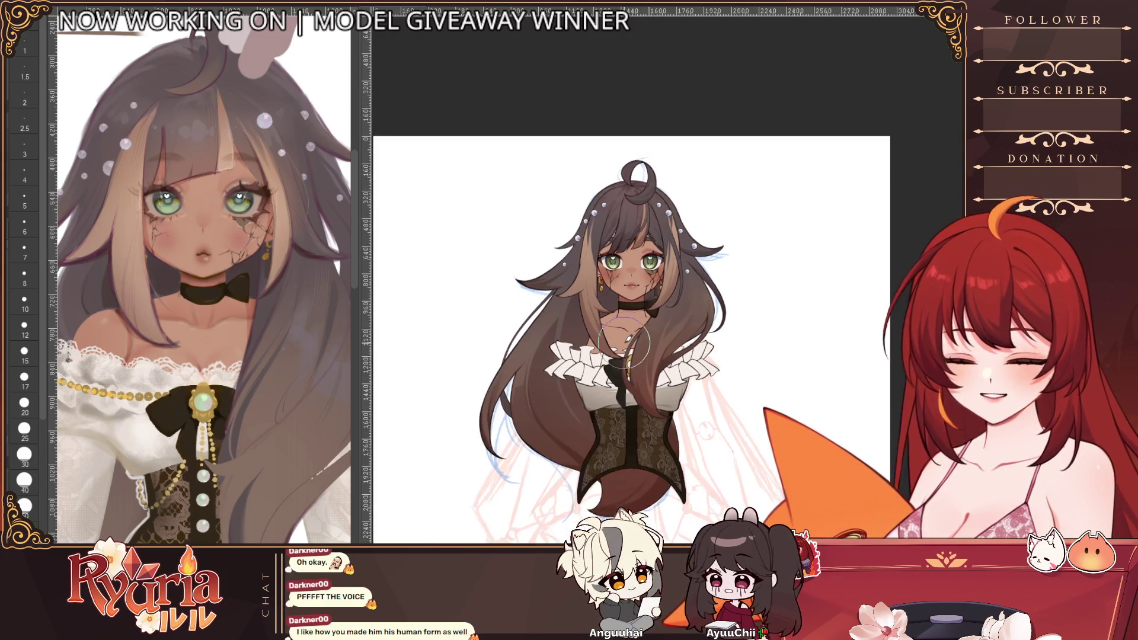
pyautogui.scroll(2, 667, 312)
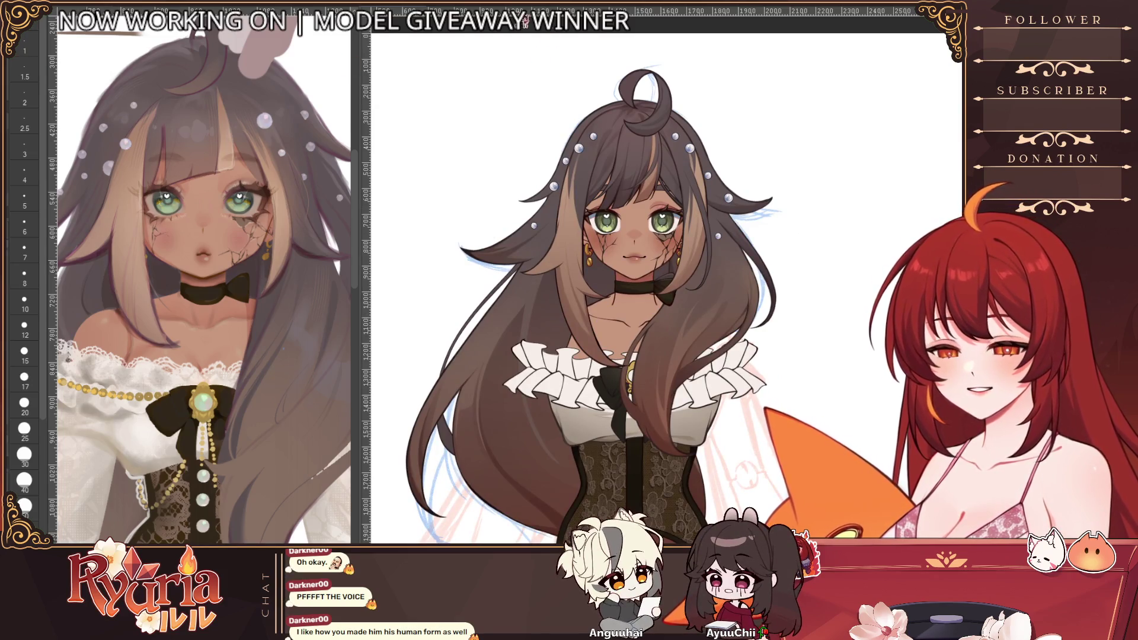
# - Switch canvas tabs to the reference sheet with eye close-up, earring and 160cm height note
pyautogui.hotkey('ctrl', 'Tab')
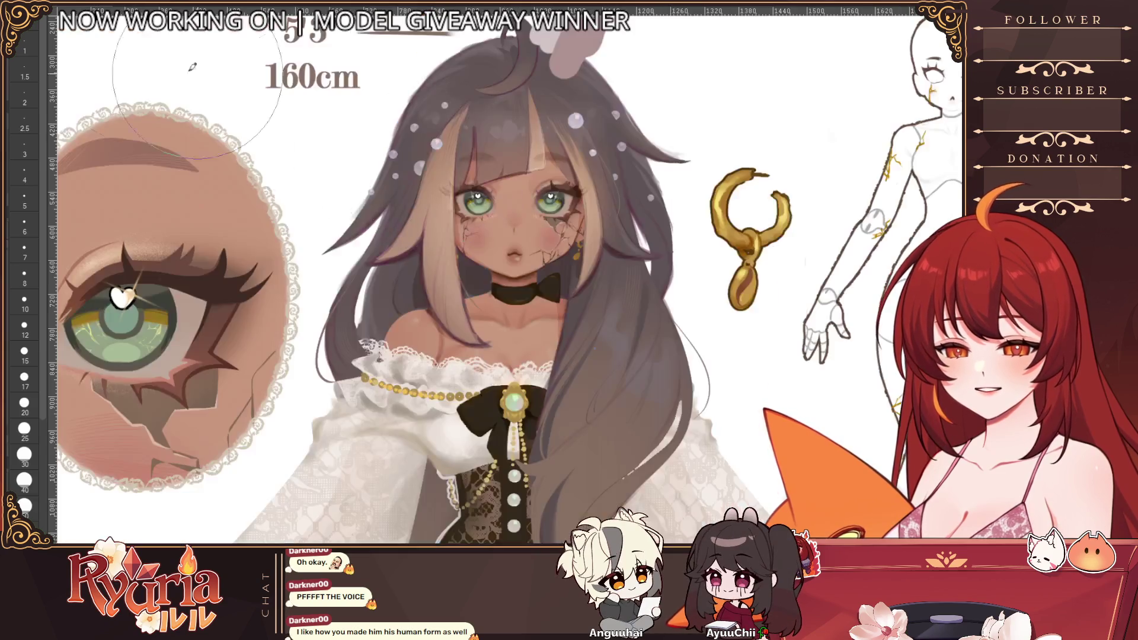